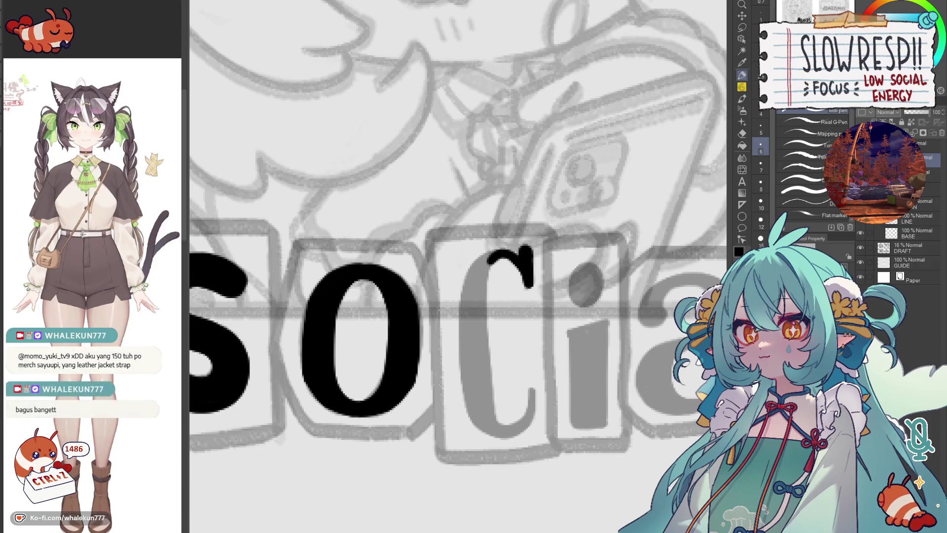
Step: Ink the left side of the c in black, undoing trial strokes and thickening the edge
{"action": "mouse_move", "coordinate": [490, 260]}
{"action": "left_mouse_down"}
{"action": "mouse_move", "coordinate": [485, 239]}
{"action": "mouse_move", "coordinate": [481, 402]}
{"action": "left_mouse_up"}
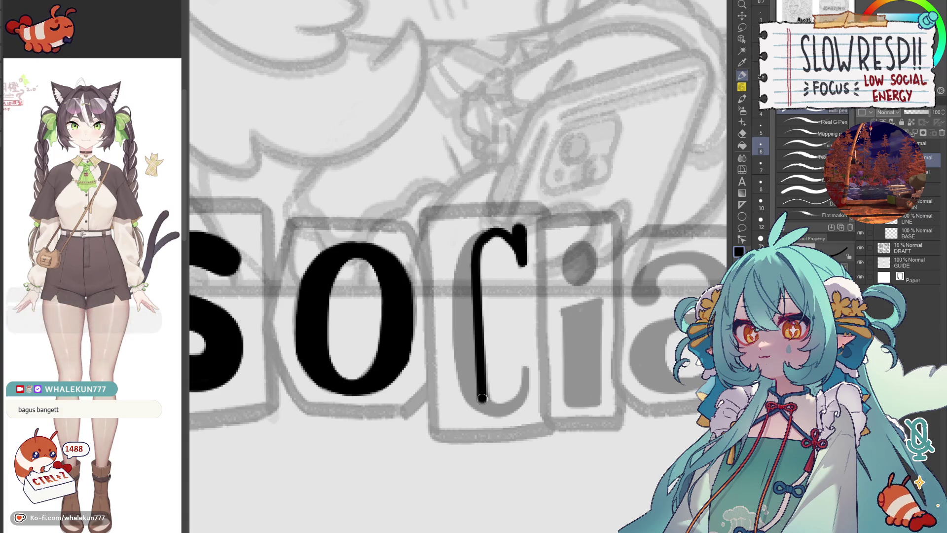
{"action": "left_click_drag", "start_coordinate": [477, 236], "coordinate": [453, 303]}
{"action": "key", "text": "ctrl+z"}
{"action": "left_click_drag", "start_coordinate": [491, 232], "coordinate": [459, 375]}
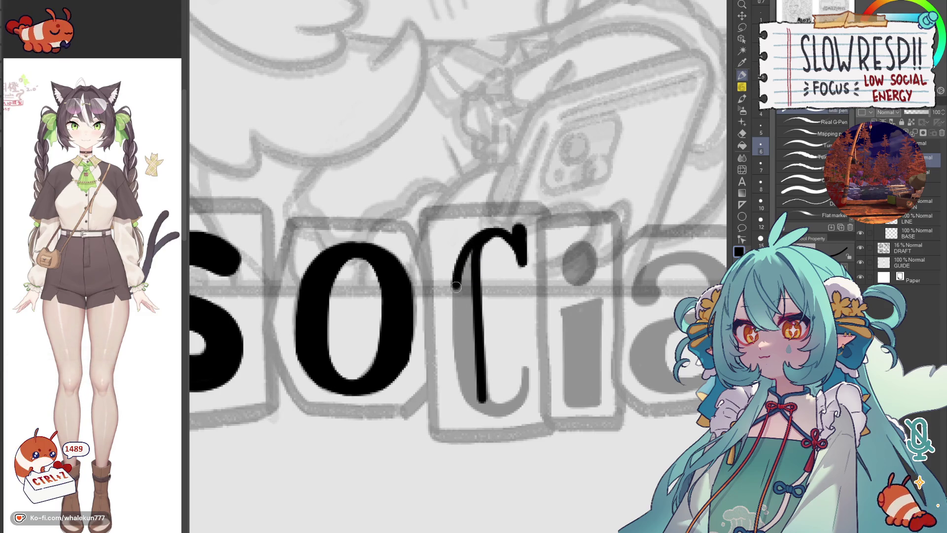
{"action": "key", "text": "ctrl+z"}
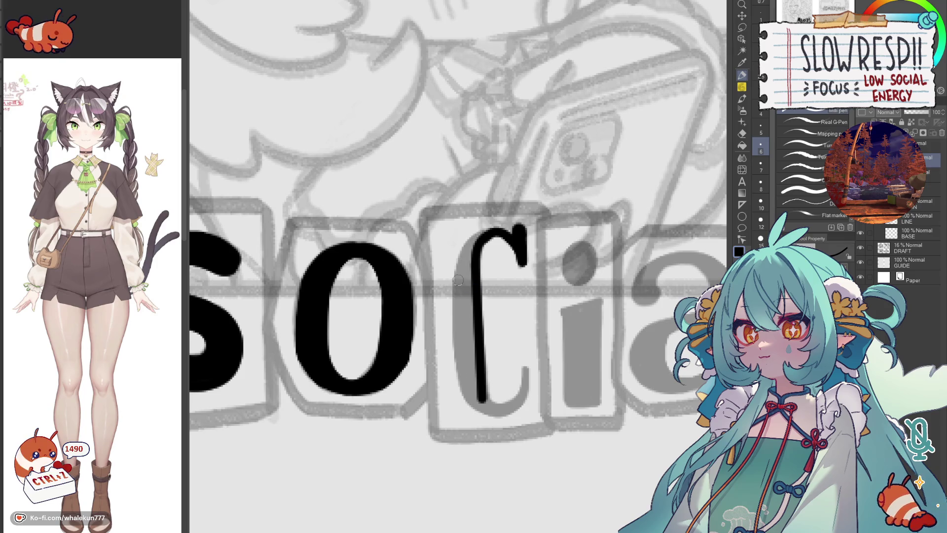
{"action": "mouse_move", "coordinate": [456, 278]}
{"action": "left_mouse_down"}
{"action": "mouse_move", "coordinate": [461, 384]}
{"action": "mouse_move", "coordinate": [475, 378]}
{"action": "left_mouse_up"}
{"action": "left_click_drag", "start_coordinate": [457, 302], "coordinate": [454, 385]}
{"action": "left_click_drag", "start_coordinate": [452, 270], "coordinate": [453, 383]}
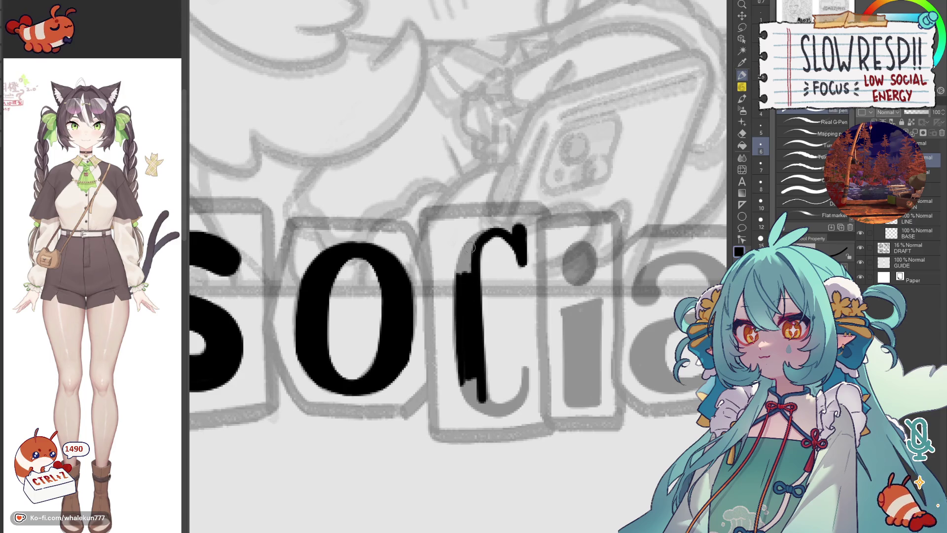
Step: Join the c's top arc to its left side and check the letter with the canvas mirrored
{"action": "left_click_drag", "start_coordinate": [483, 236], "coordinate": [458, 287]}
{"action": "left_click_drag", "start_coordinate": [477, 246], "coordinate": [468, 272]}
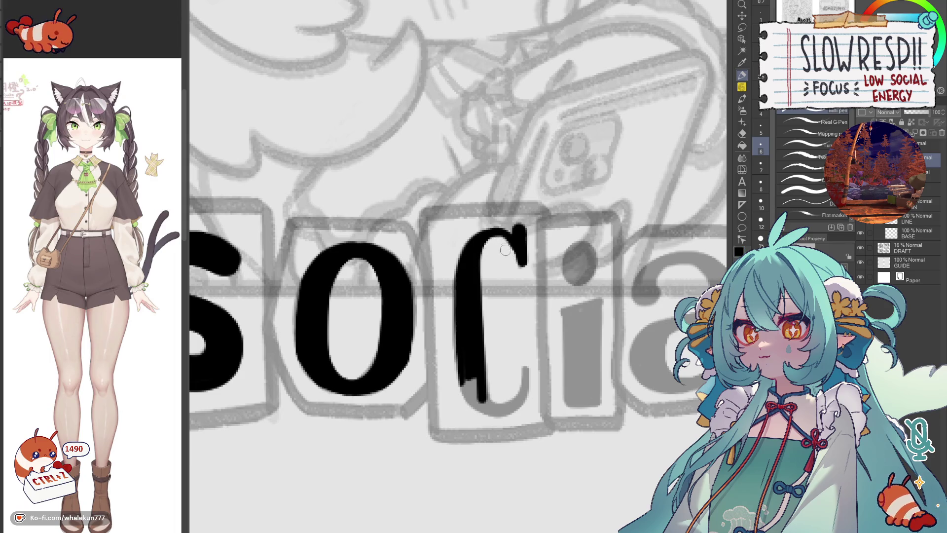
{"action": "key", "text": "ctrl+z"}
{"action": "key", "text": "ctrl+z"}
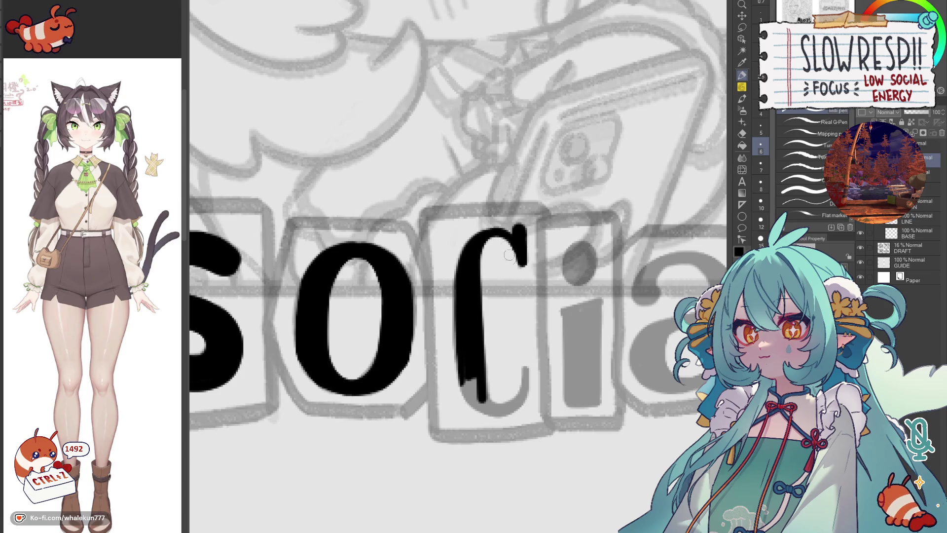
{"action": "mouse_move", "coordinate": [508, 252]}
{"action": "left_mouse_down"}
{"action": "mouse_move", "coordinate": [448, 295]}
{"action": "mouse_move", "coordinate": [457, 328]}
{"action": "left_mouse_up"}
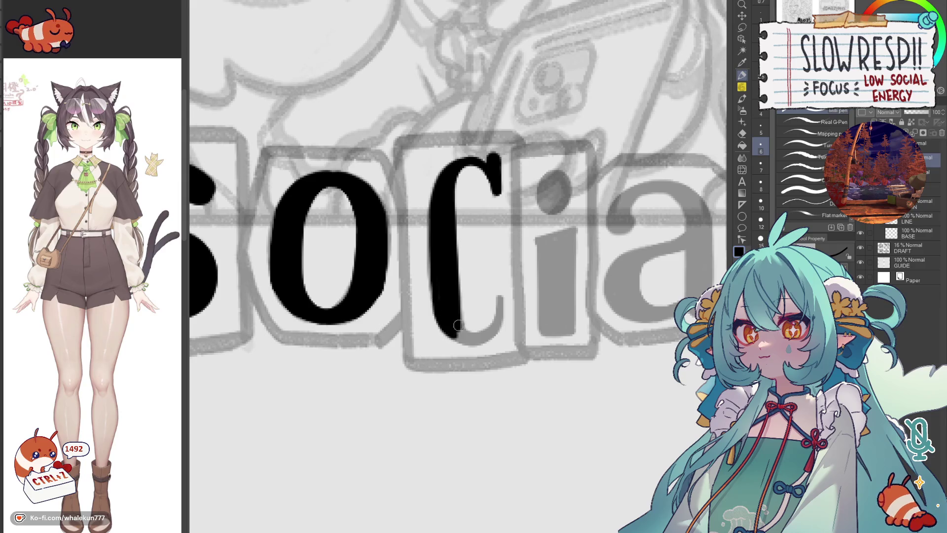
{"action": "key", "text": "h"}
{"action": "mouse_move", "coordinate": [447, 286]}
{"action": "left_mouse_down"}
{"action": "mouse_move", "coordinate": [453, 323]}
{"action": "mouse_move", "coordinate": [493, 323]}
{"action": "left_mouse_up"}
{"action": "key", "text": "h"}
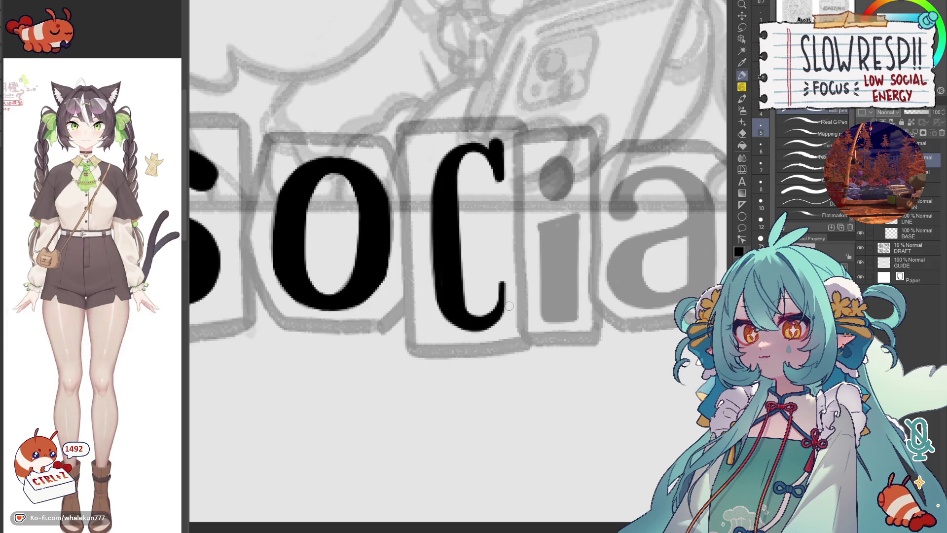
{"action": "scroll", "coordinate": [509, 306], "scroll_direction": "down", "scroll_amount": 3}
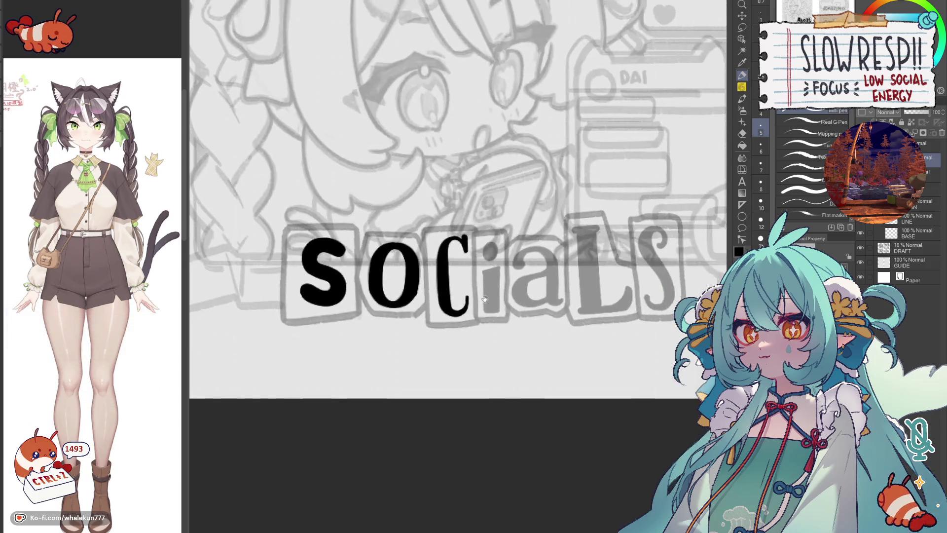
{"action": "scroll", "coordinate": [483, 300], "scroll_direction": "up", "scroll_amount": 2}
{"action": "scroll", "coordinate": [481, 302], "scroll_direction": "up", "scroll_amount": 1}
{"action": "scroll", "coordinate": [474, 302], "scroll_direction": "up", "scroll_amount": 2}
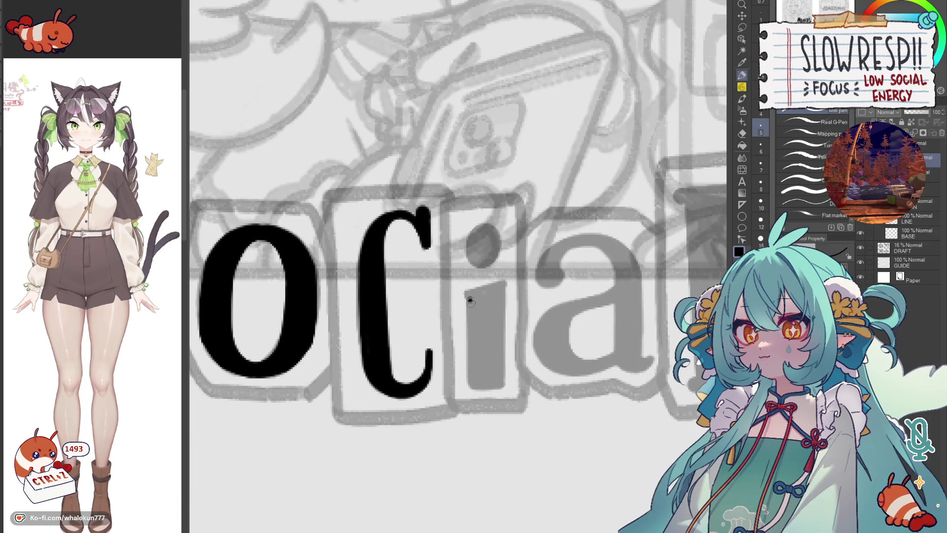
Step: Ink both sides of the i's stem in black, undoing two stray strokes beside it
{"action": "left_click_drag", "start_coordinate": [469, 299], "coordinate": [472, 380]}
{"action": "left_click_drag", "start_coordinate": [501, 290], "coordinate": [500, 380]}
{"action": "key", "text": "ctrl+z"}
{"action": "left_click_drag", "start_coordinate": [501, 291], "coordinate": [500, 382]}
{"action": "key", "text": "ctrl+z"}
{"action": "left_click_drag", "start_coordinate": [499, 289], "coordinate": [500, 381]}
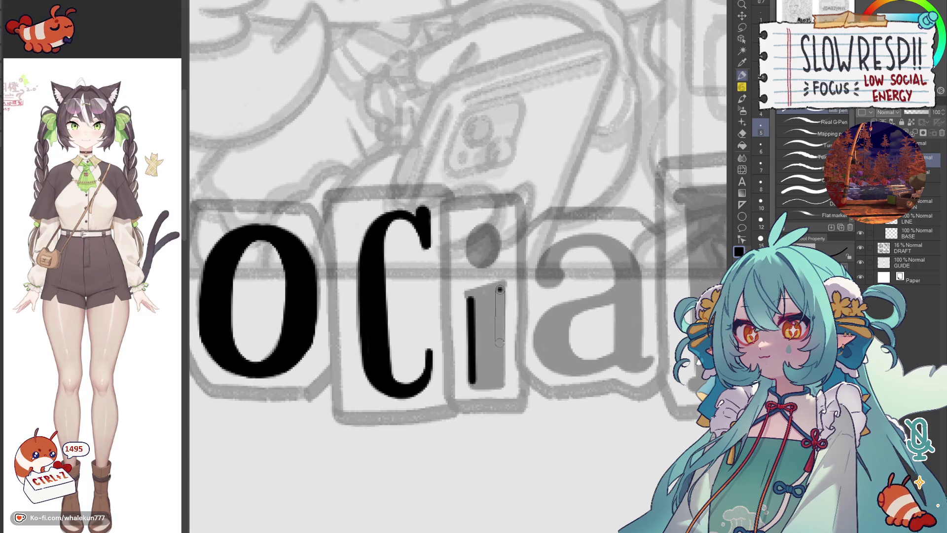
{"action": "mouse_move", "coordinate": [511, 290]}
{"action": "left_mouse_down"}
{"action": "mouse_move", "coordinate": [524, 293]}
{"action": "mouse_move", "coordinate": [522, 271]}
{"action": "mouse_move", "coordinate": [490, 295]}
{"action": "mouse_move", "coordinate": [492, 370]}
{"action": "mouse_move", "coordinate": [512, 369]}
{"action": "mouse_move", "coordinate": [512, 288]}
{"action": "mouse_move", "coordinate": [495, 278]}
{"action": "left_mouse_up"}
{"action": "left_click_drag", "start_coordinate": [531, 240], "coordinate": [513, 277]}
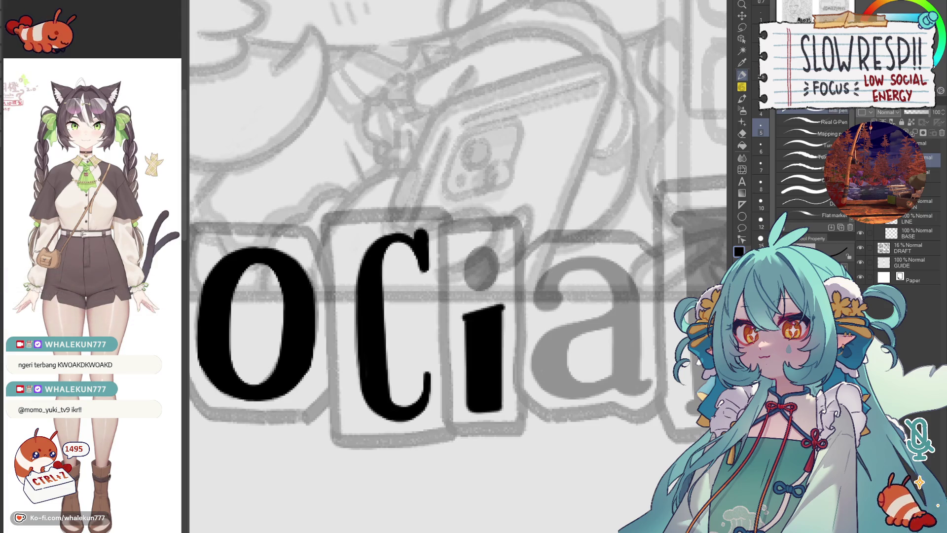
Step: Fill the dot of the i with solid black
{"action": "left_click_drag", "start_coordinate": [472, 303], "coordinate": [465, 312]}
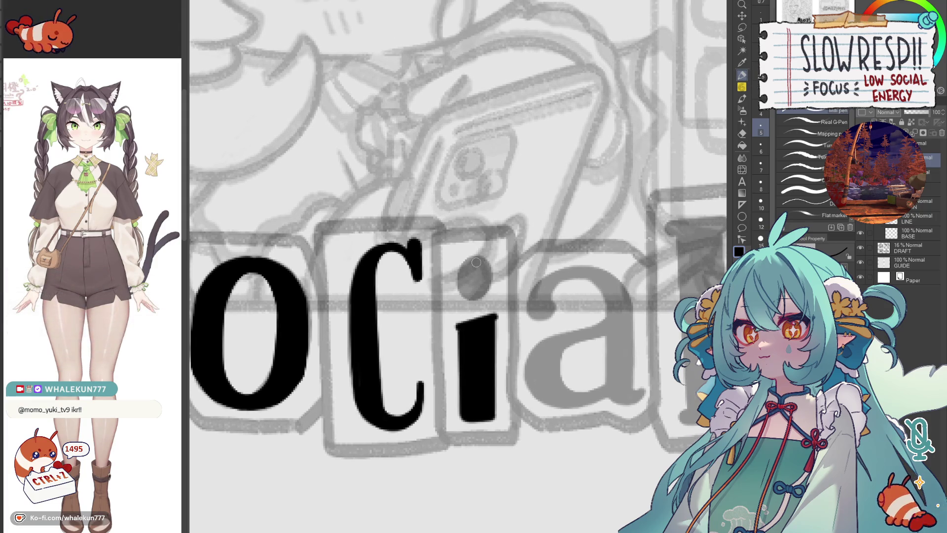
{"action": "mouse_move", "coordinate": [472, 260]}
{"action": "left_mouse_down"}
{"action": "mouse_move", "coordinate": [466, 277]}
{"action": "mouse_move", "coordinate": [482, 272]}
{"action": "left_mouse_up"}
{"action": "mouse_move", "coordinate": [547, 301]}
{"action": "left_mouse_down"}
{"action": "mouse_move", "coordinate": [523, 289]}
{"action": "mouse_move", "coordinate": [561, 260]}
{"action": "mouse_move", "coordinate": [514, 299]}
{"action": "mouse_move", "coordinate": [551, 258]}
{"action": "mouse_move", "coordinate": [577, 267]}
{"action": "mouse_move", "coordinate": [586, 373]}
{"action": "left_mouse_up"}
Step: Ink the a's right stem and thicken its tail, checking in the mirrored view
{"action": "left_click_drag", "start_coordinate": [602, 286], "coordinate": [603, 381]}
{"action": "key", "text": "h"}
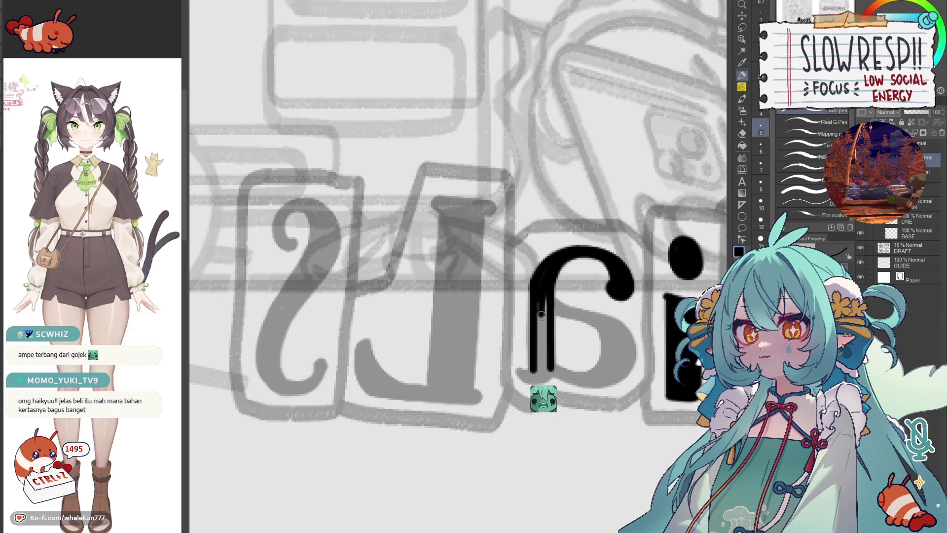
{"action": "key", "text": "h"}
{"action": "mouse_move", "coordinate": [579, 312]}
{"action": "left_mouse_down"}
{"action": "mouse_move", "coordinate": [606, 299]}
{"action": "mouse_move", "coordinate": [628, 305]}
{"action": "mouse_move", "coordinate": [612, 303]}
{"action": "left_mouse_up"}
{"action": "left_click_drag", "start_coordinate": [608, 225], "coordinate": [608, 299]}
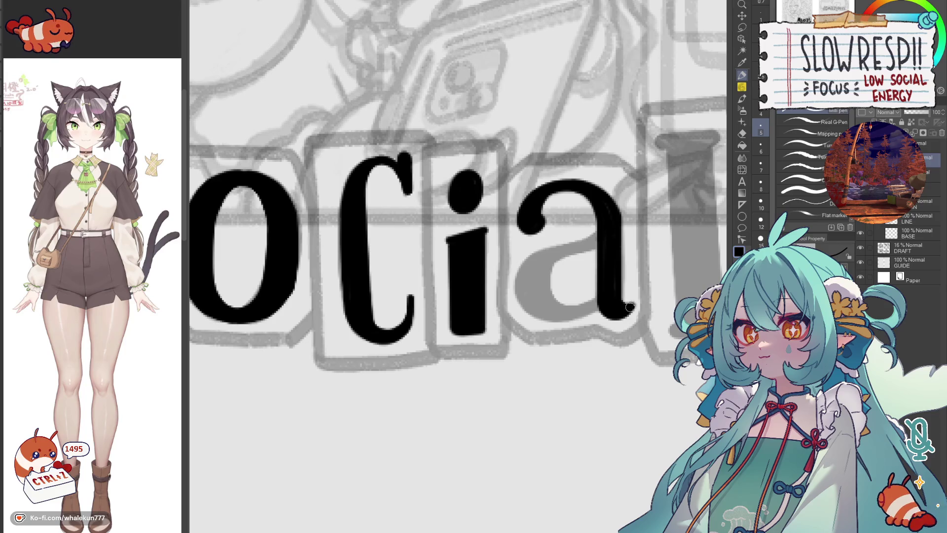
{"action": "scroll", "coordinate": [628, 309], "scroll_direction": "up", "scroll_amount": 1}
Step: Ink the curved left bowl of the a, redoing the strokes that went wrong
{"action": "mouse_move", "coordinate": [600, 254]}
{"action": "left_mouse_down"}
{"action": "mouse_move", "coordinate": [516, 315]}
{"action": "mouse_move", "coordinate": [544, 341]}
{"action": "mouse_move", "coordinate": [596, 331]}
{"action": "left_mouse_up"}
{"action": "key", "text": "ctrl+z"}
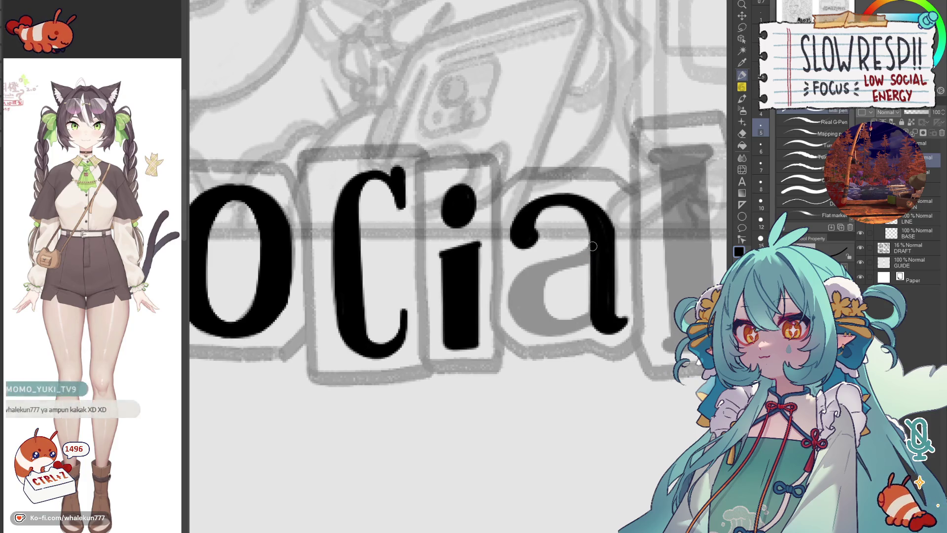
{"action": "mouse_move", "coordinate": [551, 264]}
{"action": "left_mouse_down"}
{"action": "mouse_move", "coordinate": [594, 245]}
{"action": "mouse_move", "coordinate": [543, 263]}
{"action": "mouse_move", "coordinate": [513, 291]}
{"action": "left_mouse_up"}
{"action": "key", "text": "ctrl+z"}
{"action": "left_click_drag", "start_coordinate": [575, 257], "coordinate": [546, 291]}
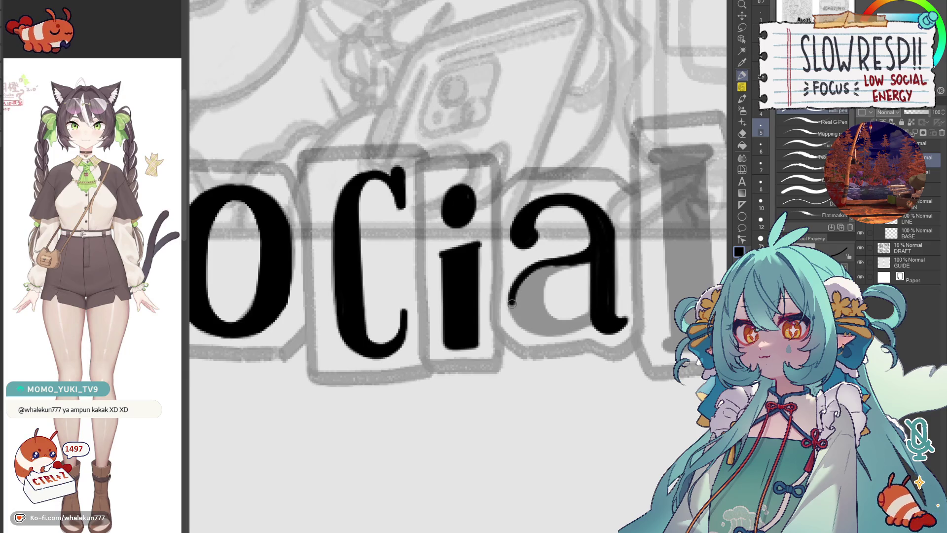
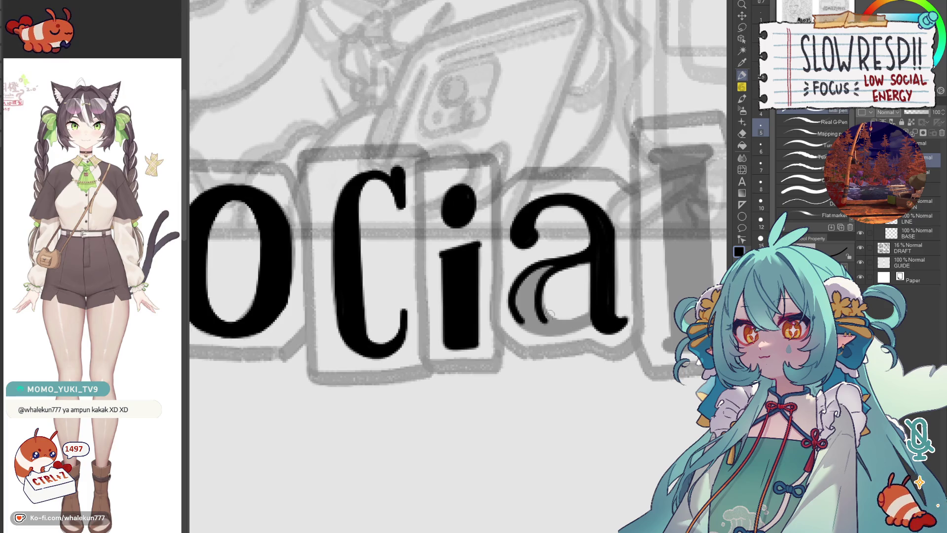
Step: Paint the gray inside the a's bowl and bottom solid black, checking it mirrored
{"action": "mouse_move", "coordinate": [556, 266]}
{"action": "left_mouse_down"}
{"action": "mouse_move", "coordinate": [525, 299]}
{"action": "mouse_move", "coordinate": [527, 322]}
{"action": "mouse_move", "coordinate": [555, 354]}
{"action": "left_mouse_up"}
{"action": "key", "text": "h"}
{"action": "key", "text": "h"}
{"action": "mouse_move", "coordinate": [555, 309]}
{"action": "left_mouse_down"}
{"action": "mouse_move", "coordinate": [584, 323]}
{"action": "mouse_move", "coordinate": [559, 314]}
{"action": "left_mouse_up"}
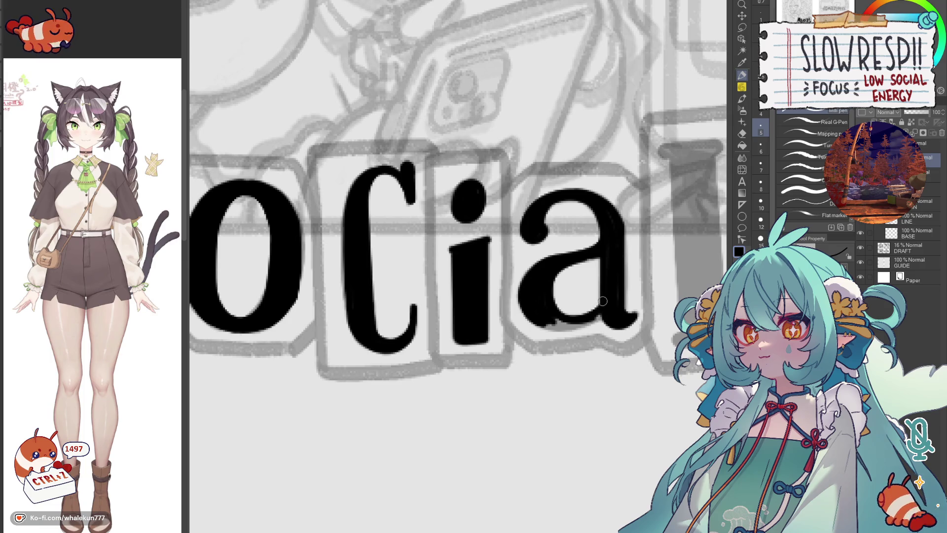
{"action": "mouse_move", "coordinate": [546, 321]}
{"action": "left_mouse_down"}
{"action": "mouse_move", "coordinate": [575, 326]}
{"action": "mouse_move", "coordinate": [565, 318]}
{"action": "left_mouse_up"}
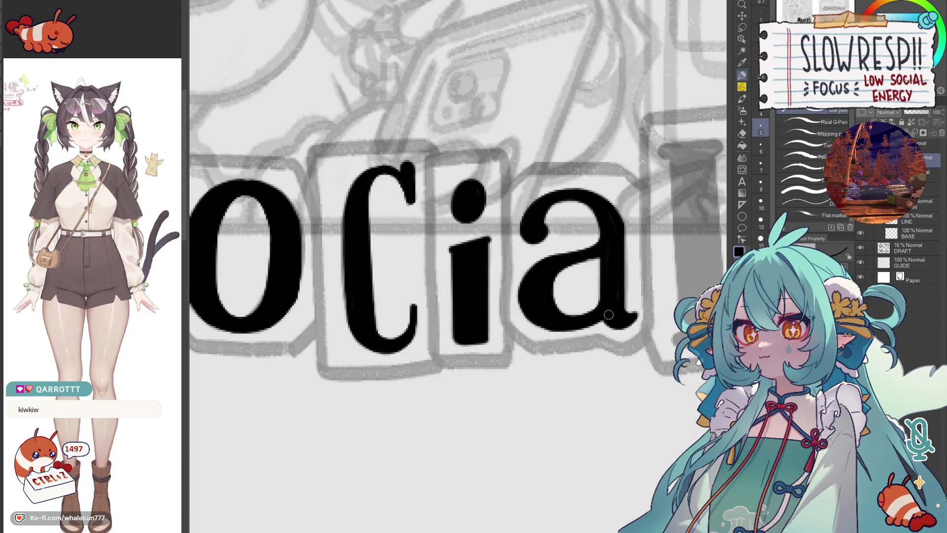
{"action": "left_click_drag", "start_coordinate": [559, 265], "coordinate": [540, 310]}
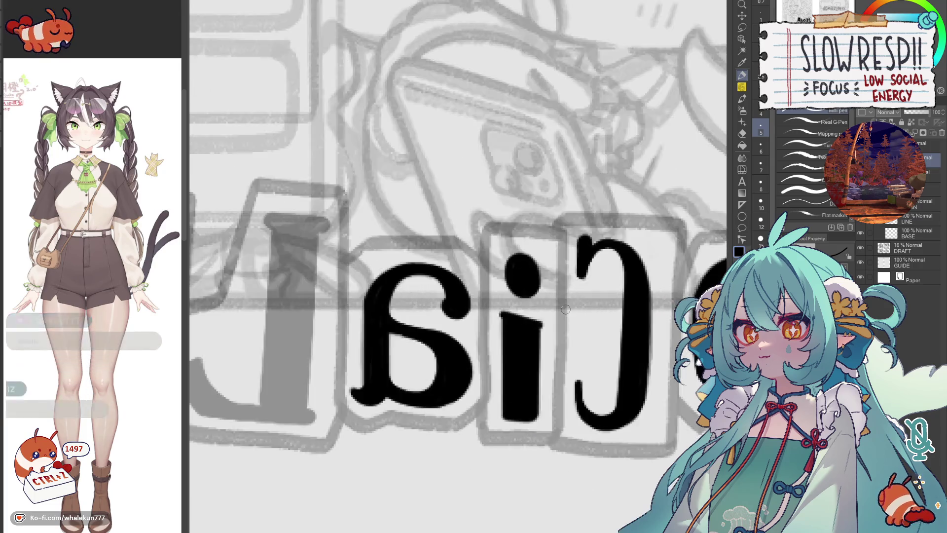
{"action": "left_click_drag", "start_coordinate": [590, 311], "coordinate": [560, 328]}
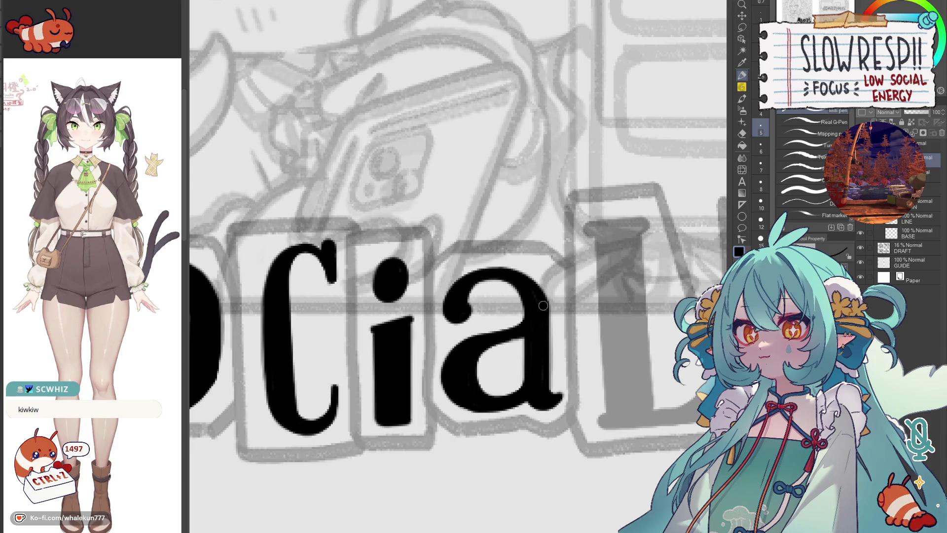
{"action": "scroll", "coordinate": [556, 296], "scroll_direction": "down", "scroll_amount": 3}
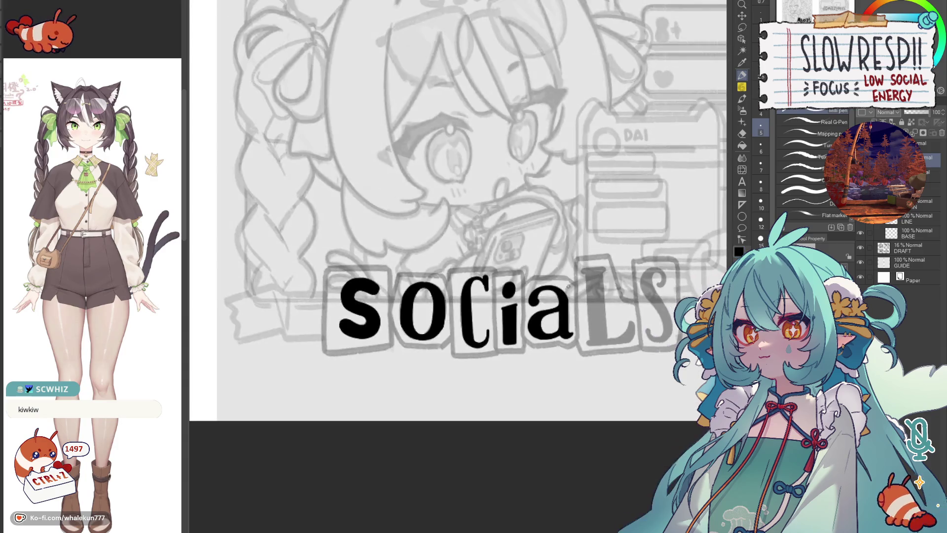
Step: Draw the L's vertical stem, lasso it and place a copy to its right as a second parallel line
{"action": "key", "text": "h"}
{"action": "key", "text": "h"}
{"action": "scroll", "coordinate": [515, 295], "scroll_direction": "up", "scroll_amount": 3}
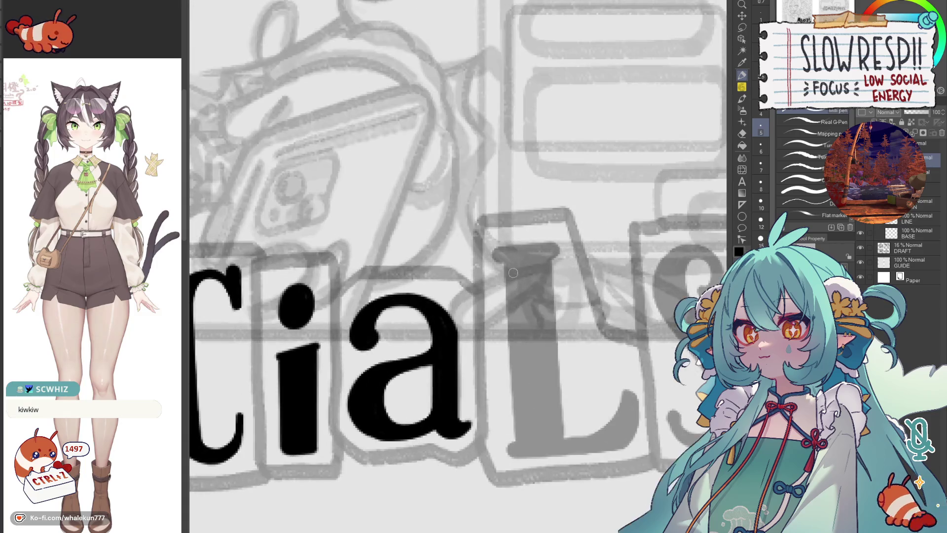
{"action": "left_click_drag", "start_coordinate": [509, 264], "coordinate": [520, 447]}
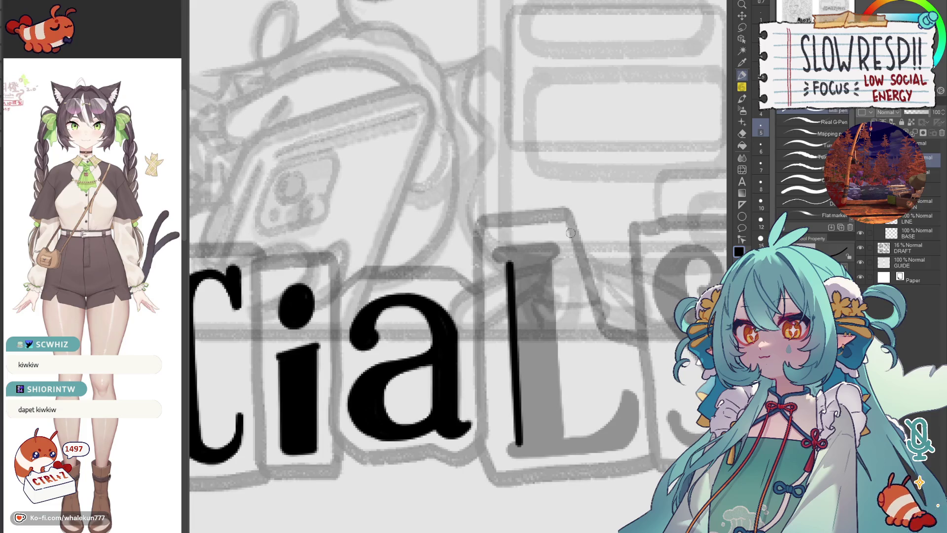
{"action": "key", "text": "m"}
{"action": "left_click_drag", "start_coordinate": [533, 244], "coordinate": [547, 444]}
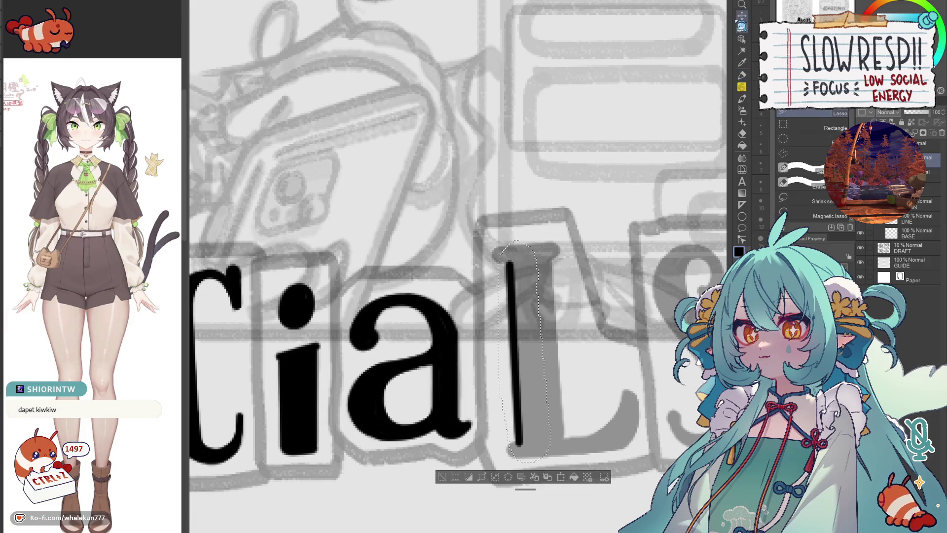
{"action": "key", "text": "ctrl+c"}
{"action": "key", "text": "ctrl+v"}
{"action": "left_click_drag", "start_coordinate": [524, 362], "coordinate": [559, 370]}
{"action": "key", "text": "ctrl+d"}
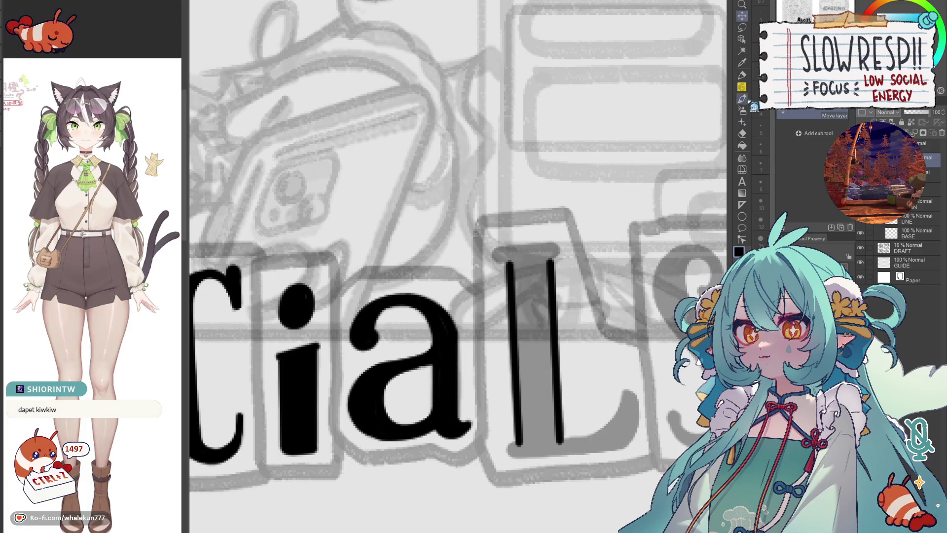
Step: Ink a bold top serif across the L's two stem lines with the G-pen
{"action": "key", "text": "p"}
{"action": "left_click_drag", "start_coordinate": [509, 252], "coordinate": [554, 251]}
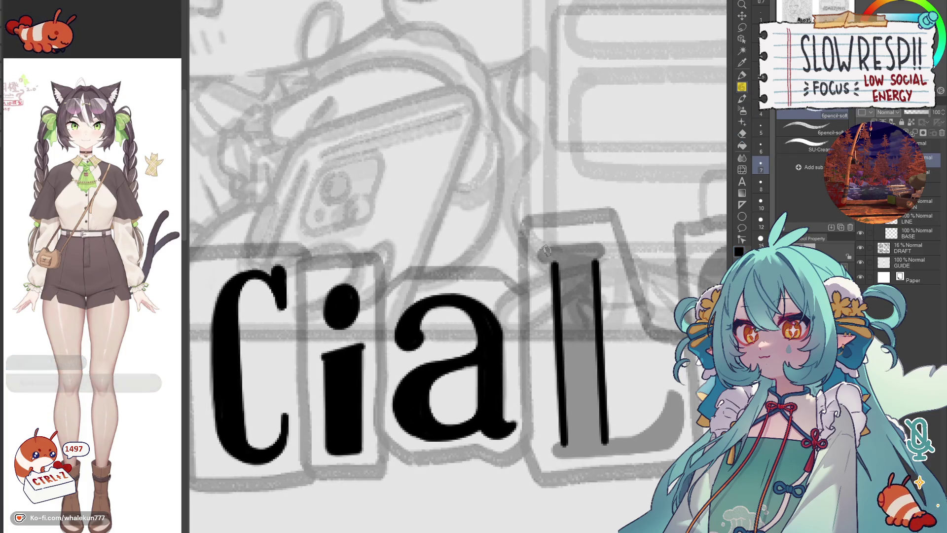
{"action": "key", "text": "p"}
{"action": "left_click_drag", "start_coordinate": [543, 250], "coordinate": [603, 247]}
{"action": "key", "text": "ctrl+z"}
{"action": "key", "text": "ctrl+z"}
{"action": "key", "text": "ctrl+z"}
{"action": "mouse_move", "coordinate": [540, 249]}
{"action": "left_mouse_down"}
{"action": "mouse_move", "coordinate": [560, 263]}
{"action": "mouse_move", "coordinate": [609, 252]}
{"action": "left_mouse_up"}
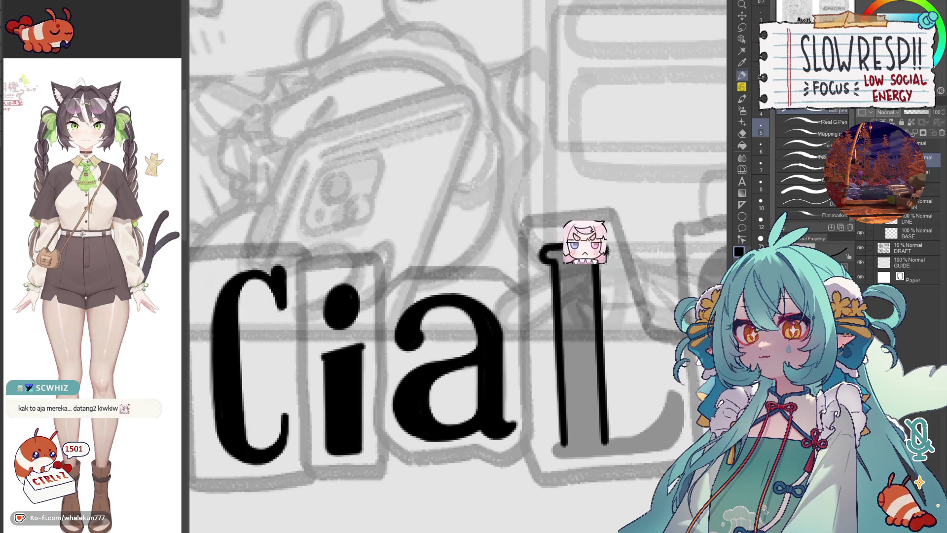
{"action": "left_click_drag", "start_coordinate": [544, 252], "coordinate": [584, 247]}
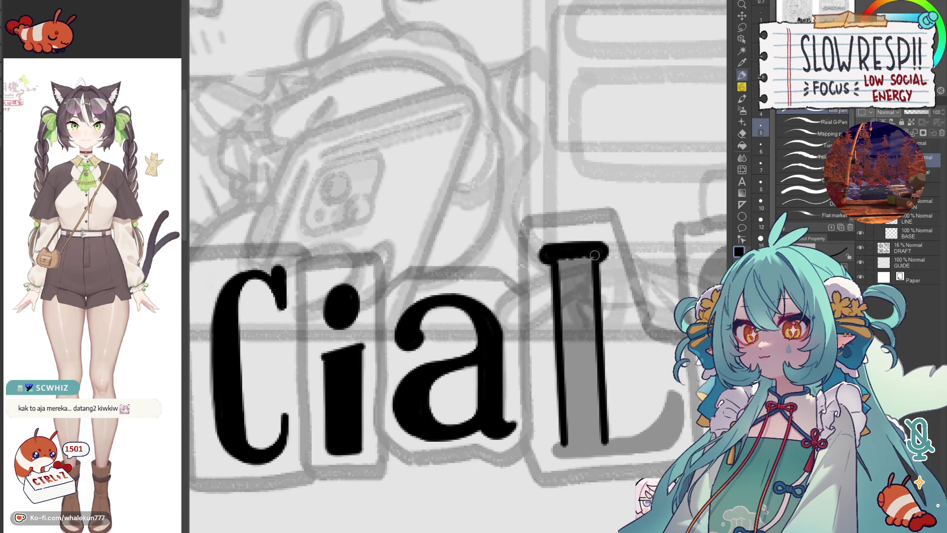
{"action": "left_click_drag", "start_coordinate": [630, 313], "coordinate": [569, 283]}
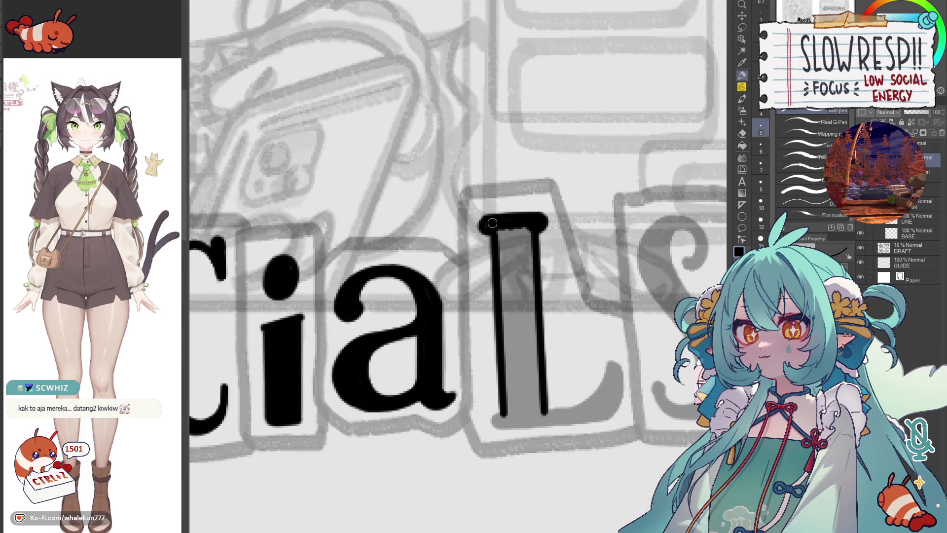
{"action": "key", "text": "h"}
{"action": "key", "text": "h"}
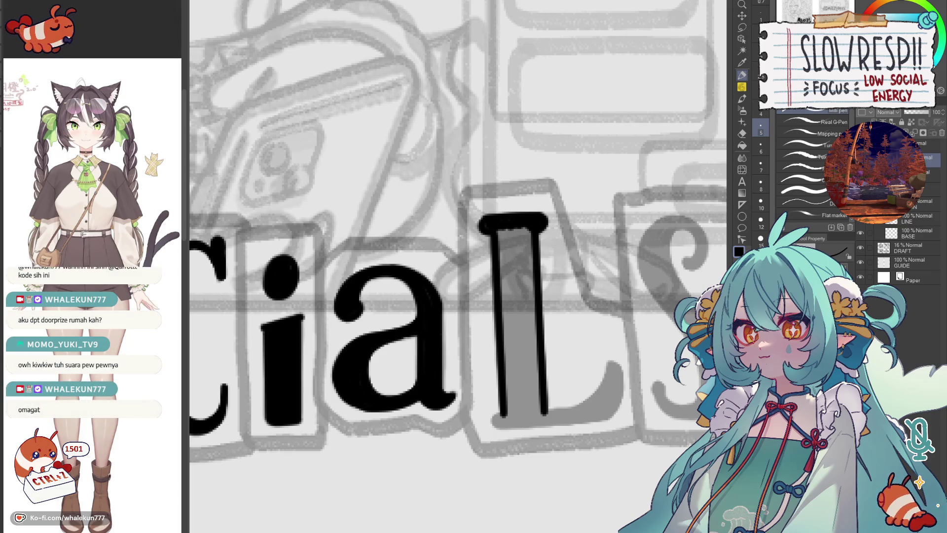
{"action": "left_click_drag", "start_coordinate": [499, 420], "coordinate": [510, 320]}
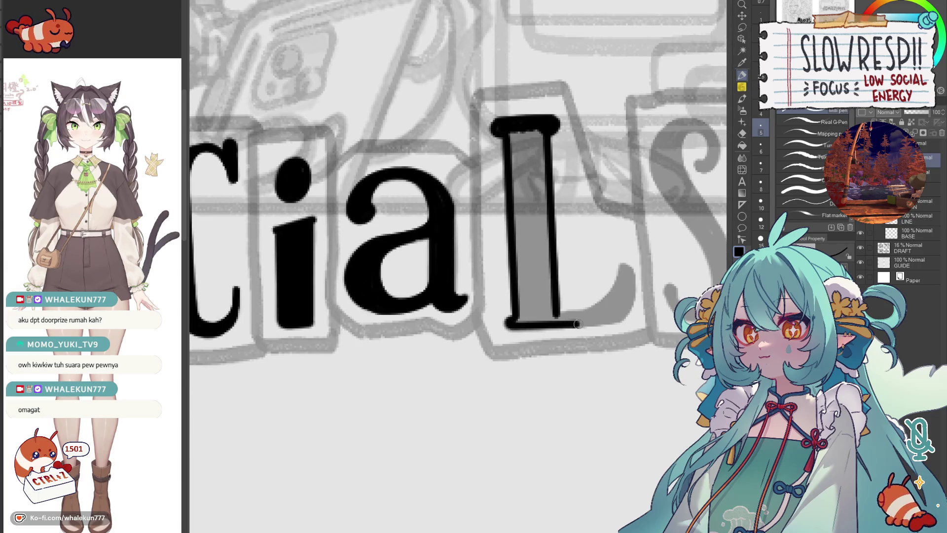
Step: Extend the L's bottom stroke and draw a short curve closing its lower-right foot
{"action": "left_click_drag", "start_coordinate": [575, 323], "coordinate": [620, 322]}
{"action": "left_click_drag", "start_coordinate": [623, 271], "coordinate": [593, 315]}
{"action": "key", "text": "ctrl+z"}
{"action": "left_click_drag", "start_coordinate": [626, 268], "coordinate": [602, 305]}
{"action": "key", "text": "ctrl+z"}
{"action": "left_click_drag", "start_coordinate": [626, 264], "coordinate": [612, 294]}
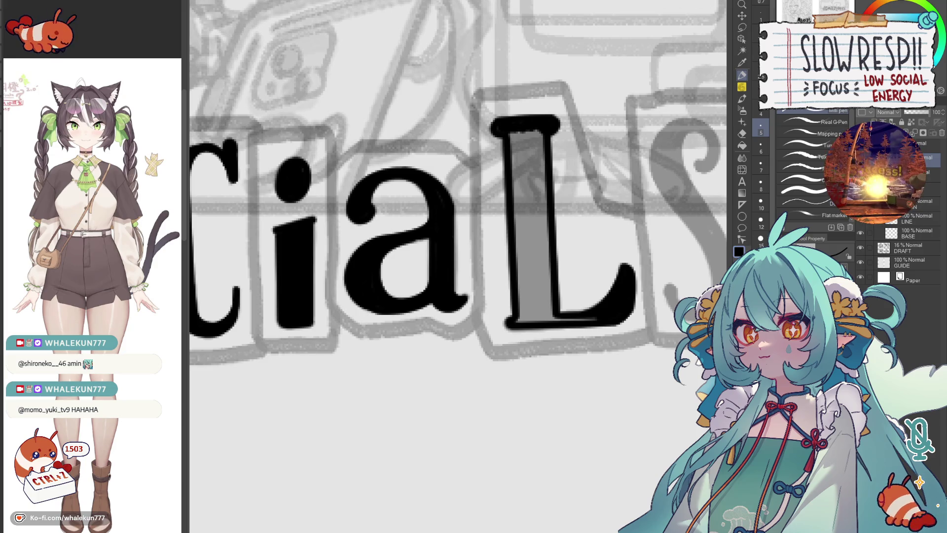
Step: Fill the gray interior of the L with solid black ink
{"action": "left_click_drag", "start_coordinate": [552, 254], "coordinate": [529, 290]}
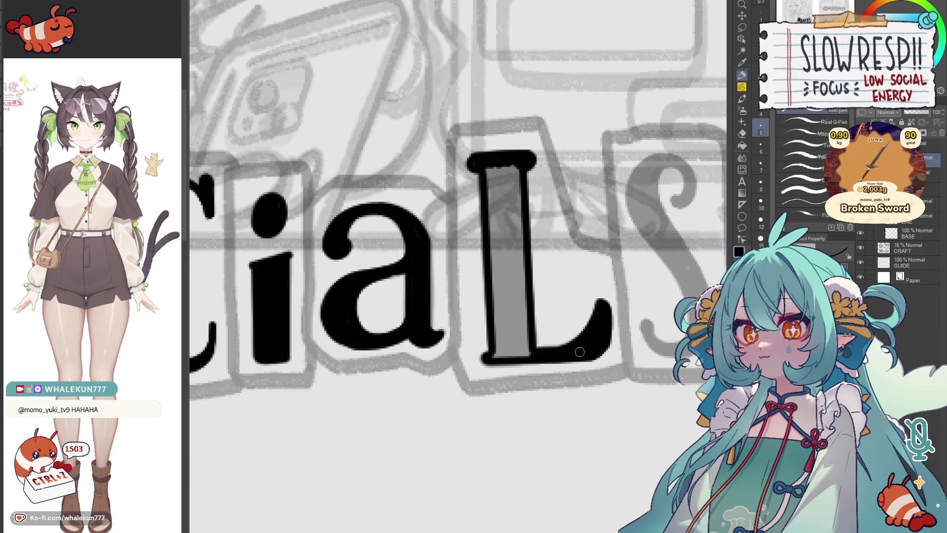
{"action": "left_click", "coordinate": [520, 232]}
{"action": "left_click_drag", "start_coordinate": [521, 233], "coordinate": [432, 265]}
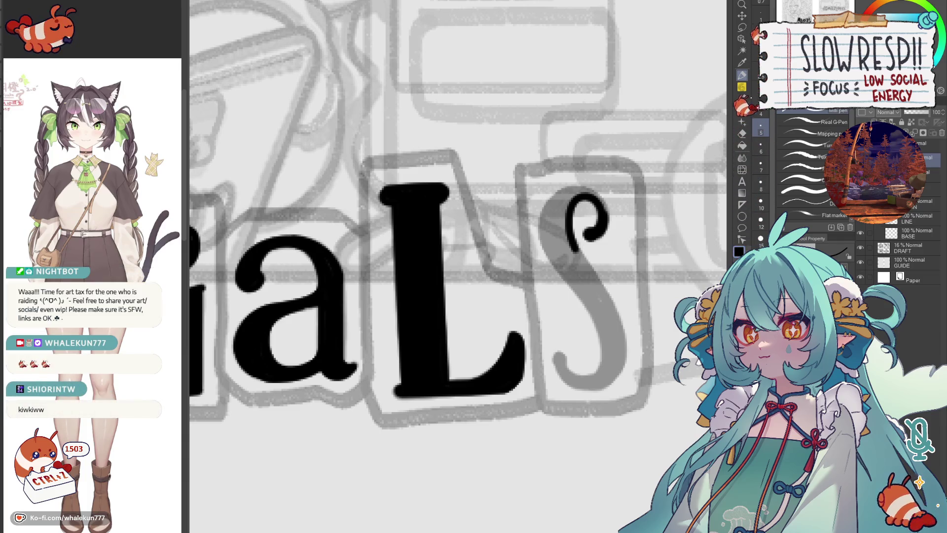
{"action": "left_click_drag", "start_coordinate": [593, 337], "coordinate": [518, 325]}
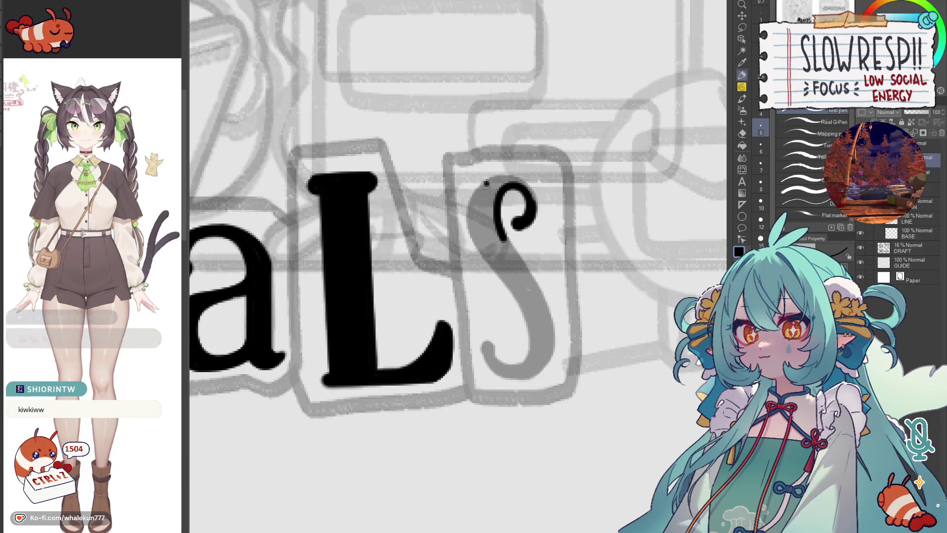
Step: Extend the S's top curl downward in ink and view it mirrored
{"action": "left_click_drag", "start_coordinate": [483, 203], "coordinate": [494, 280]}
{"action": "scroll", "coordinate": [511, 326], "scroll_direction": "down", "scroll_amount": 2}
{"action": "scroll", "coordinate": [513, 367], "scroll_direction": "down", "scroll_amount": 3}
{"action": "key", "text": "h"}
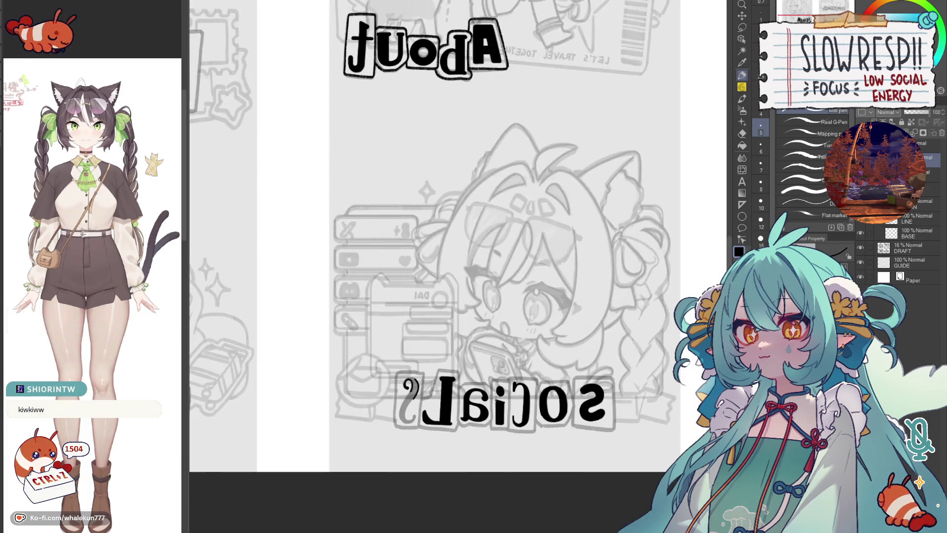
{"action": "scroll", "coordinate": [456, 381], "scroll_direction": "up", "scroll_amount": 4}
{"action": "scroll", "coordinate": [488, 348], "scroll_direction": "up", "scroll_amount": 4}
{"action": "mouse_move", "coordinate": [516, 276]}
{"action": "left_mouse_down"}
{"action": "mouse_move", "coordinate": [522, 307]}
{"action": "mouse_move", "coordinate": [497, 337]}
{"action": "left_mouse_up"}
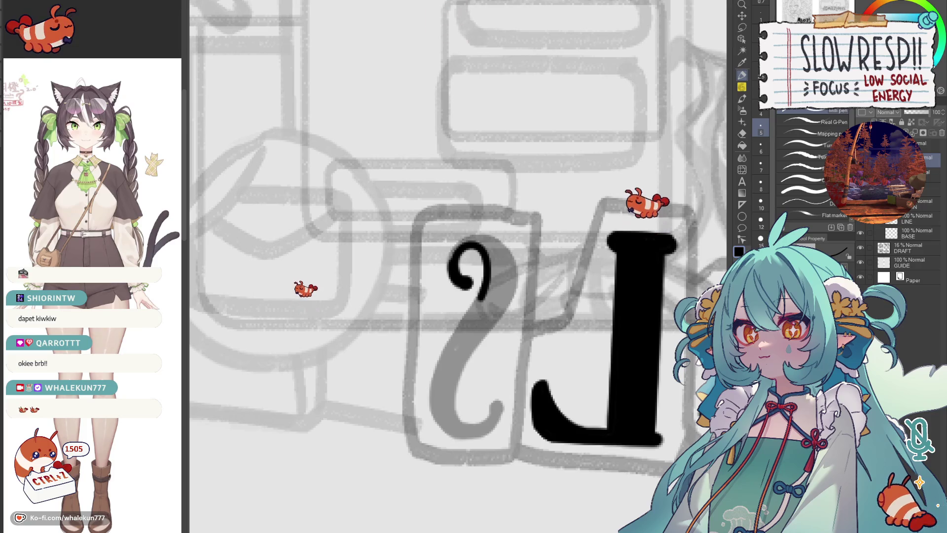
Step: Ink the S's stem downward and the right side of its loop, then unmirror the view
{"action": "mouse_move", "coordinate": [473, 311]}
{"action": "left_mouse_down"}
{"action": "mouse_move", "coordinate": [485, 287]}
{"action": "mouse_move", "coordinate": [448, 347]}
{"action": "mouse_move", "coordinate": [453, 400]}
{"action": "left_mouse_up"}
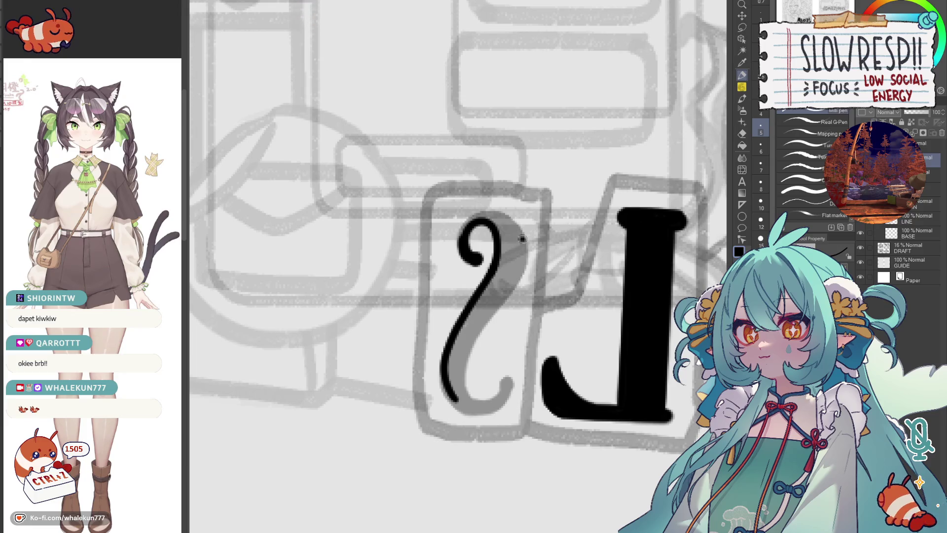
{"action": "left_click_drag", "start_coordinate": [524, 236], "coordinate": [487, 326]}
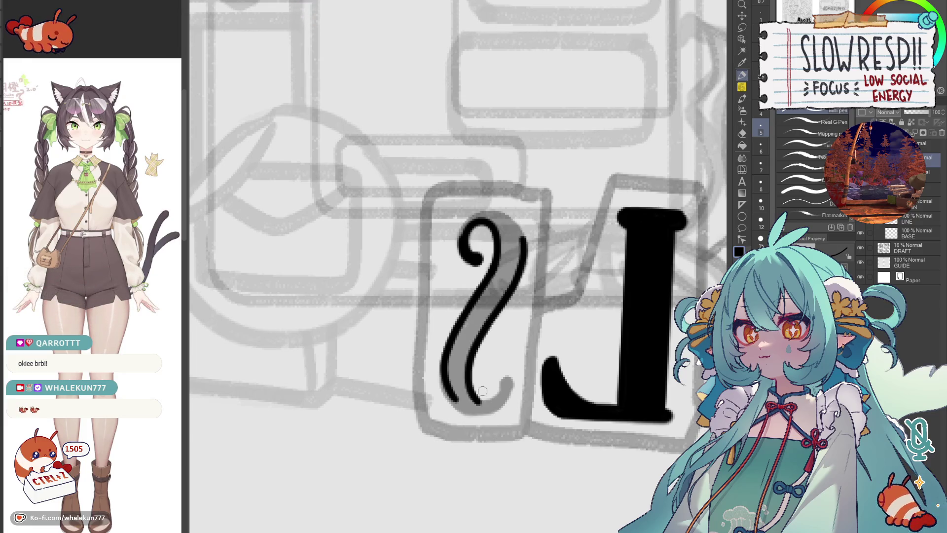
{"action": "key", "text": "h"}
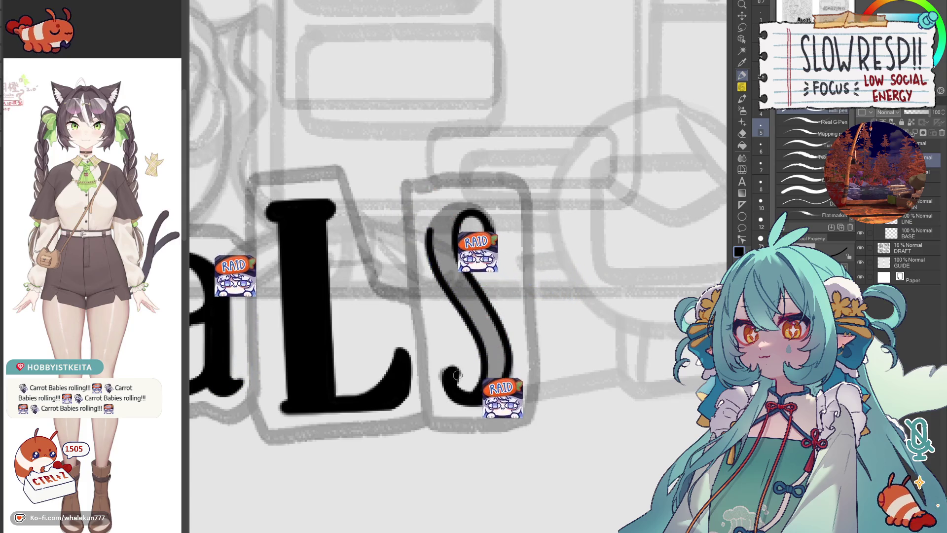
{"action": "scroll", "coordinate": [480, 292], "scroll_direction": "up", "scroll_amount": 2}
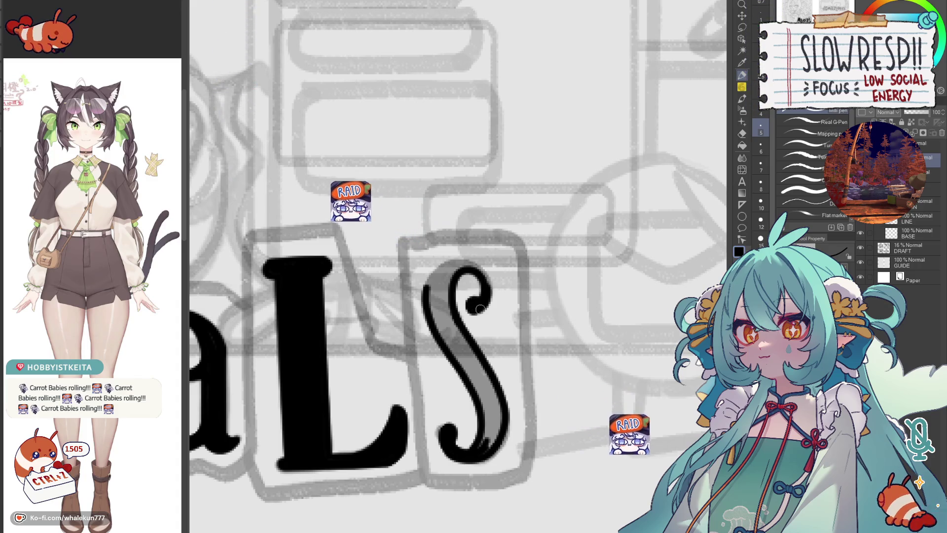
{"action": "scroll", "coordinate": [477, 304], "scroll_direction": "right", "scroll_amount": 5}
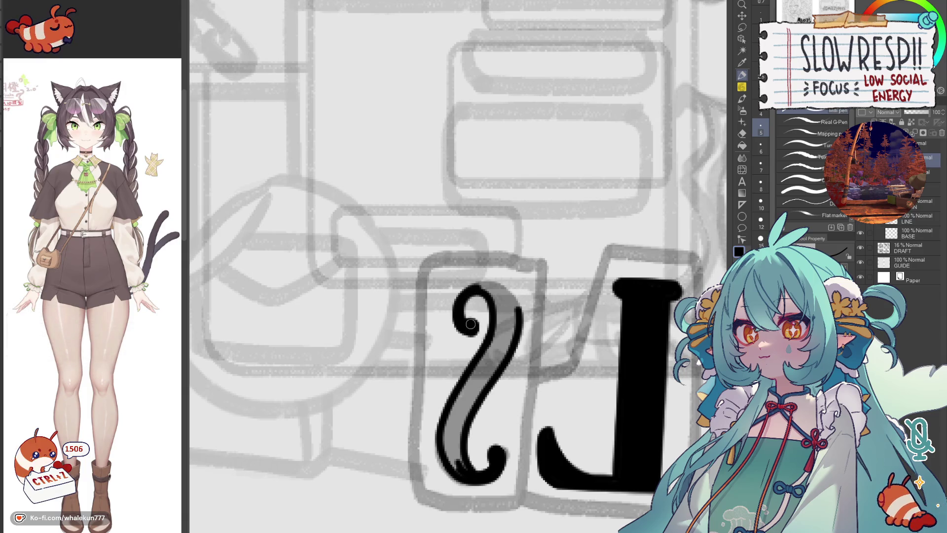
{"action": "scroll", "coordinate": [469, 324], "scroll_direction": "left", "scroll_amount": 5}
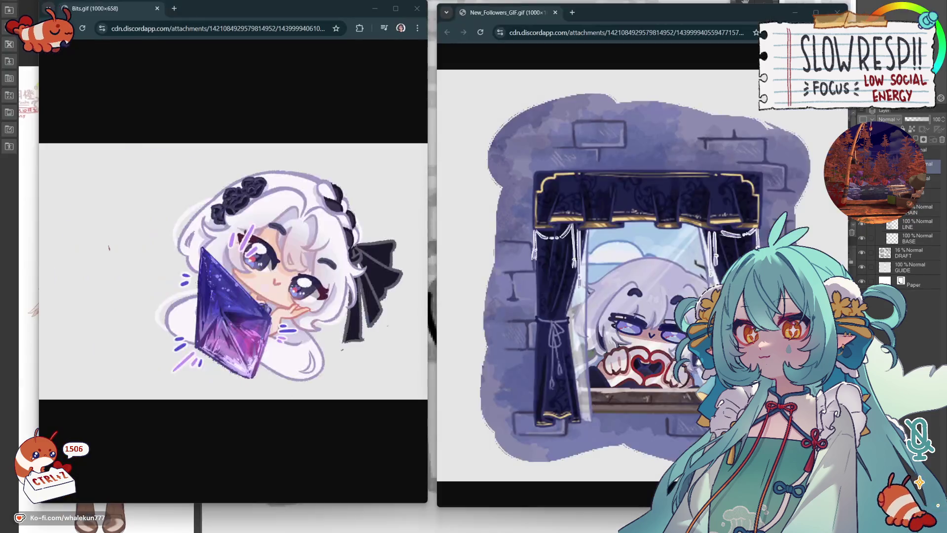
Step: Move the two GIF windows aside to look them over, then close the New Followers GIF
{"action": "left_click_drag", "start_coordinate": [237, 5], "coordinate": [201, 0]}
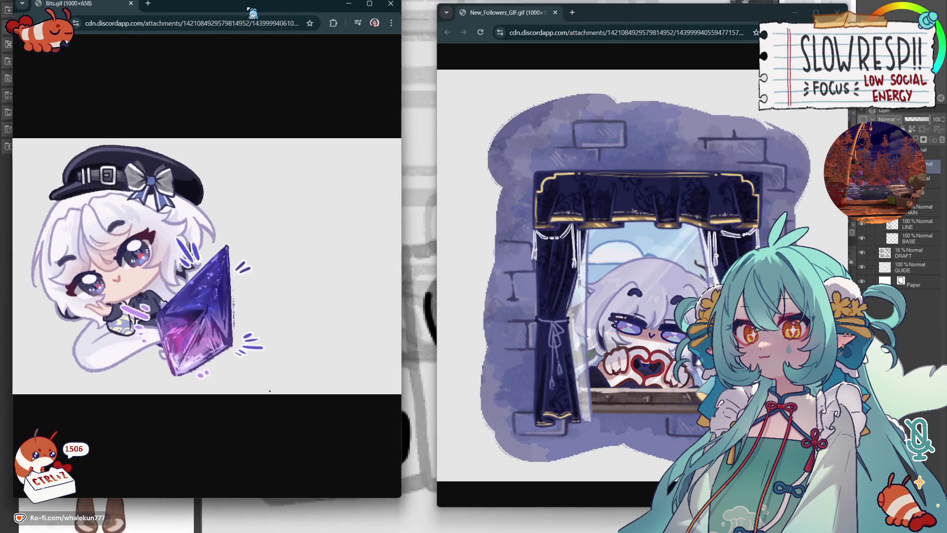
{"action": "mouse_move", "coordinate": [640, 19]}
{"action": "left_mouse_down"}
{"action": "mouse_move", "coordinate": [447, 42]}
{"action": "mouse_move", "coordinate": [214, 21]}
{"action": "mouse_move", "coordinate": [618, 27]}
{"action": "mouse_move", "coordinate": [633, 1]}
{"action": "left_mouse_up"}
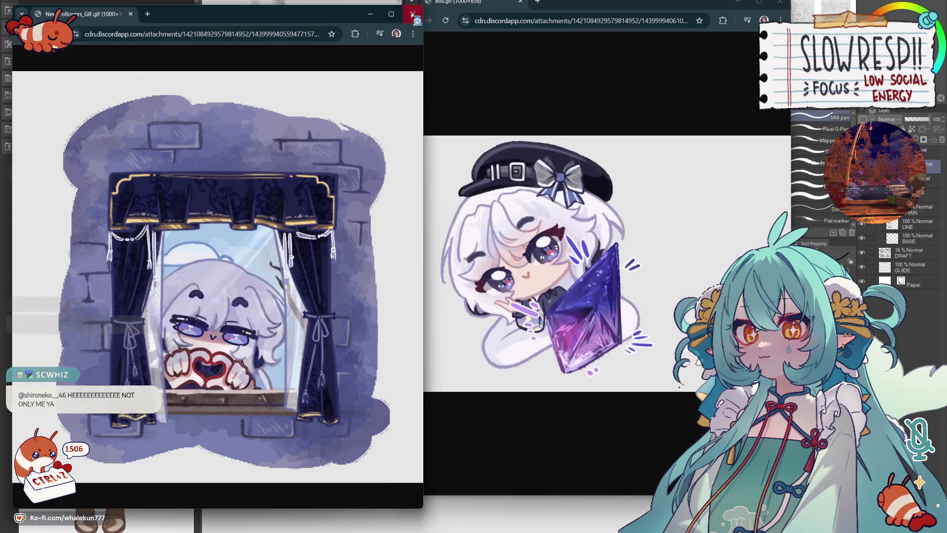
{"action": "key", "text": "ctrl+w"}
{"action": "key", "text": "ctrl+w"}
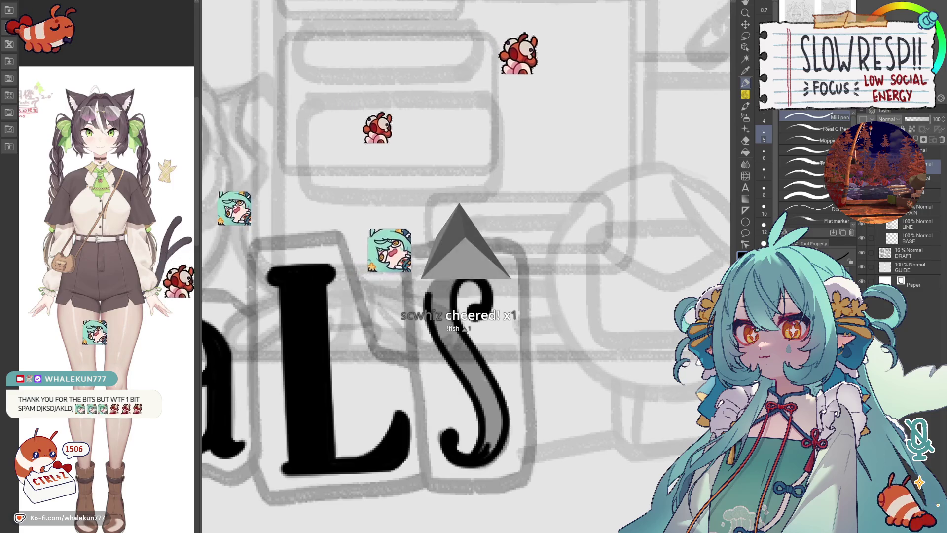
{"action": "scroll", "coordinate": [466, 254], "scroll_direction": "up", "scroll_amount": 1}
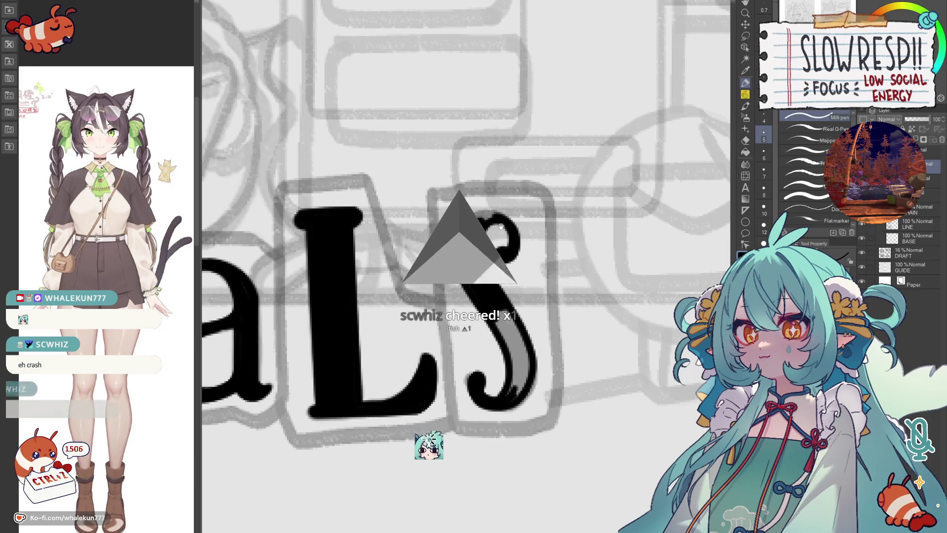
{"action": "scroll", "coordinate": [519, 228], "scroll_direction": "up", "scroll_amount": 1}
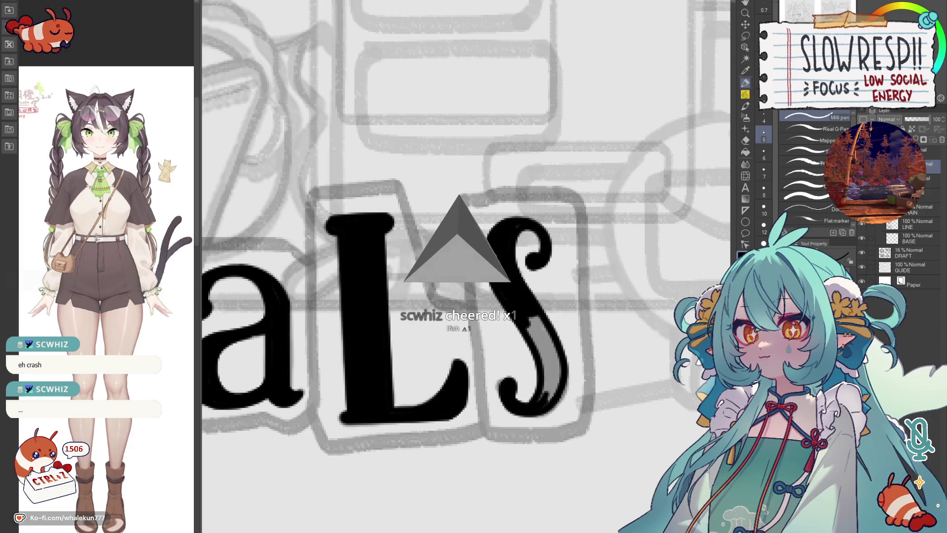
Step: Pan the canvas toward the L and S while inking the S solid black
{"action": "left_click_drag", "start_coordinate": [529, 304], "coordinate": [485, 242]}
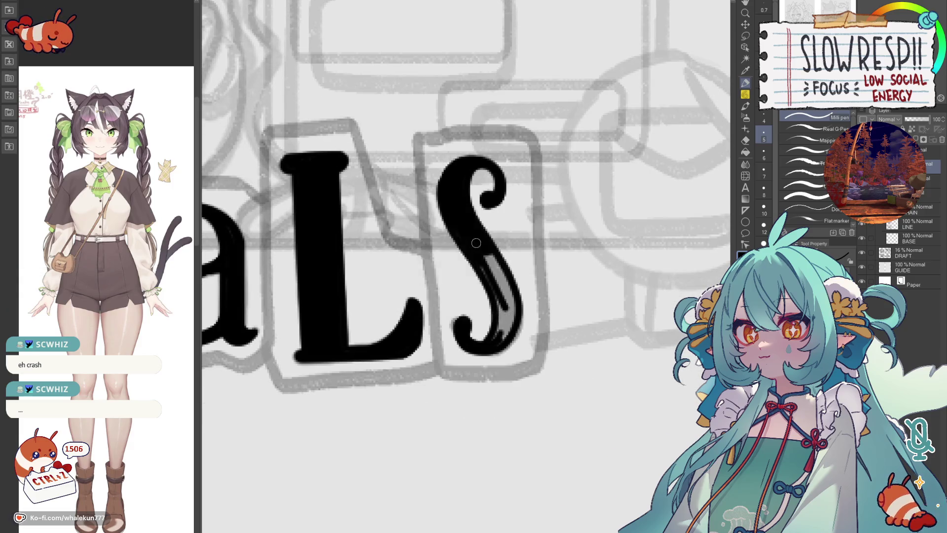
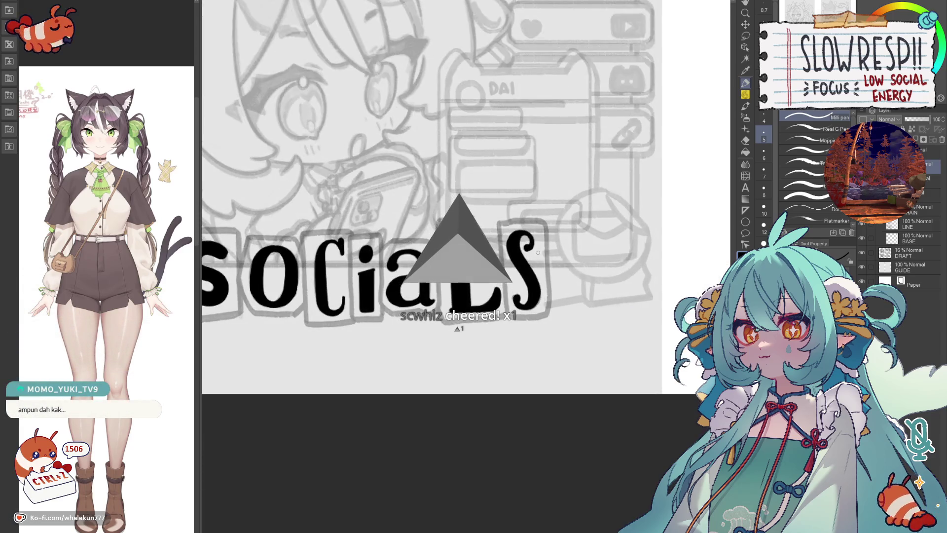
Step: Swap Pencil for Pen (P), flipping the canvas once to check the SOCIALS lettering
{"action": "key", "text": "p"}
{"action": "scroll", "coordinate": [451, 222], "scroll_direction": "down", "scroll_amount": 1}
{"action": "key", "text": "h"}
{"action": "key", "text": "h"}
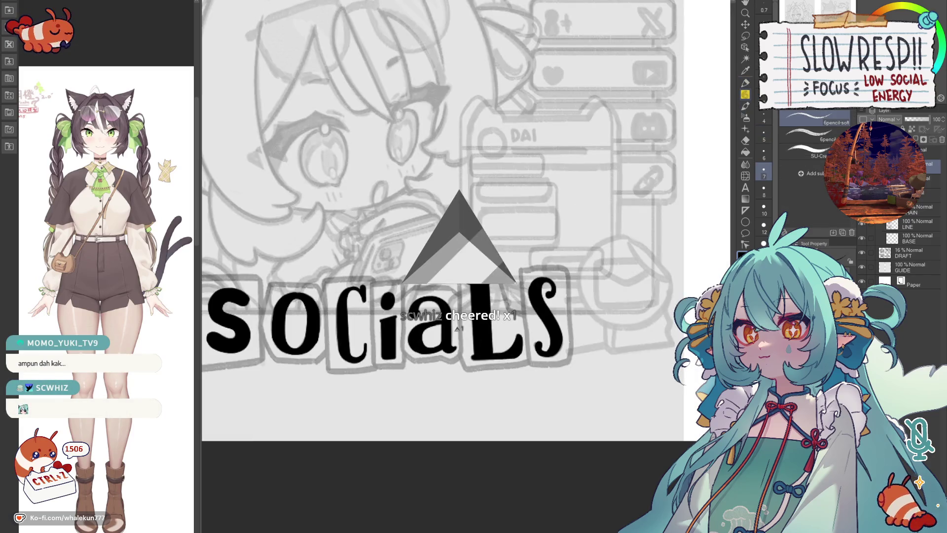
{"action": "key", "text": "p"}
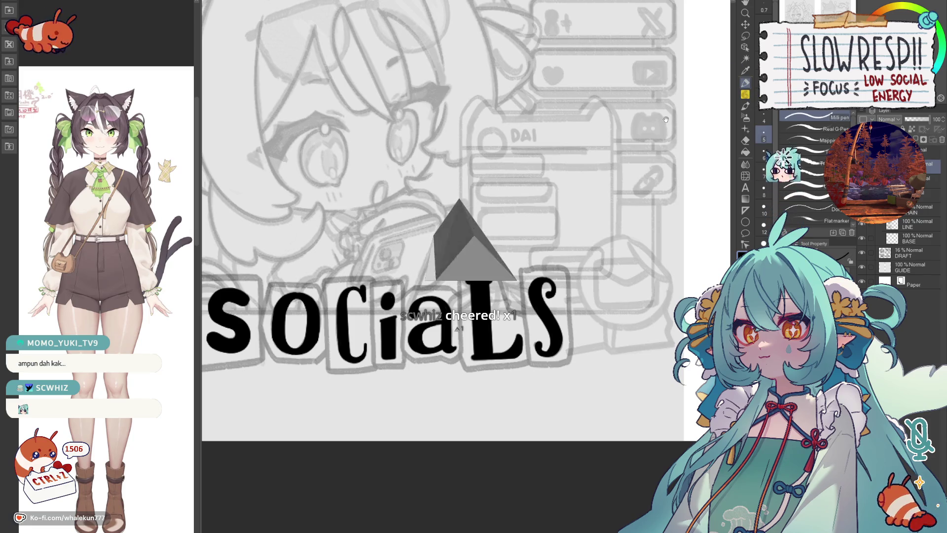
{"action": "scroll", "coordinate": [306, 299], "scroll_direction": "up", "scroll_amount": 1}
{"action": "scroll", "coordinate": [305, 298], "scroll_direction": "up", "scroll_amount": 3}
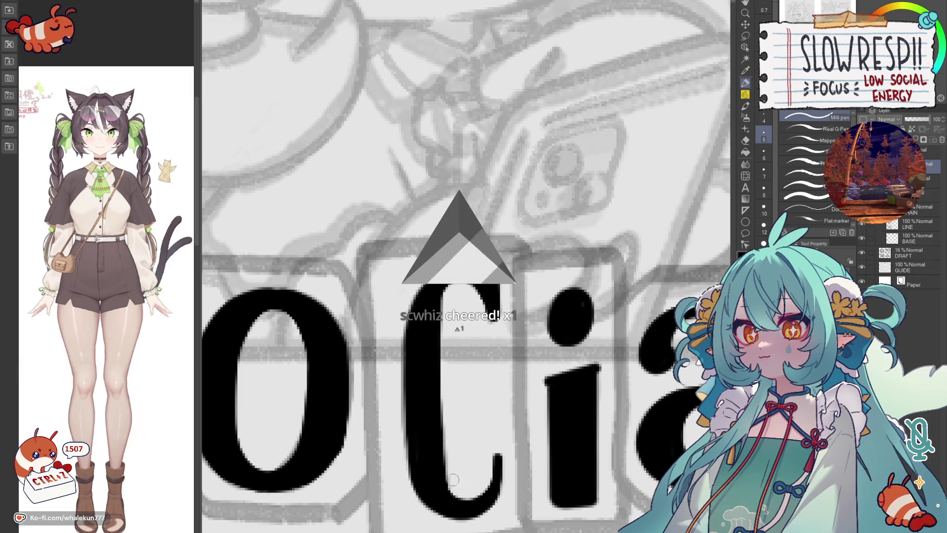
{"action": "scroll", "coordinate": [492, 376], "scroll_direction": "down", "scroll_amount": 2}
{"action": "scroll", "coordinate": [492, 377], "scroll_direction": "down", "scroll_amount": 2}
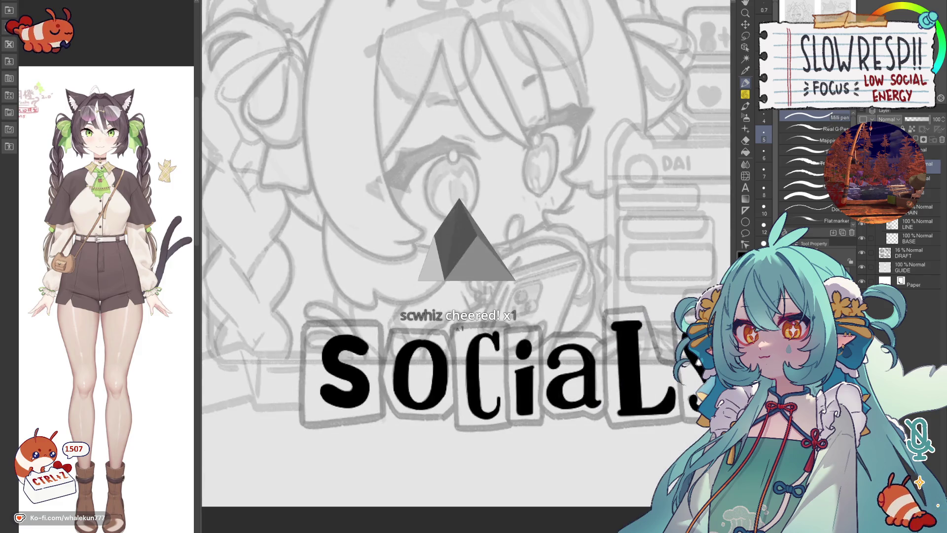
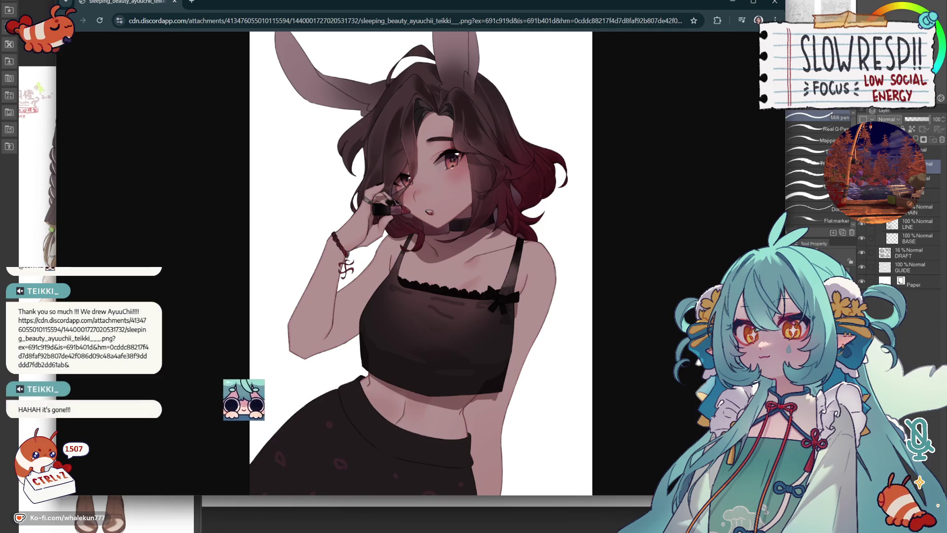
Step: Snap the Discord artwork window to the left half and nudge it into place
{"action": "key", "text": "super+Left"}
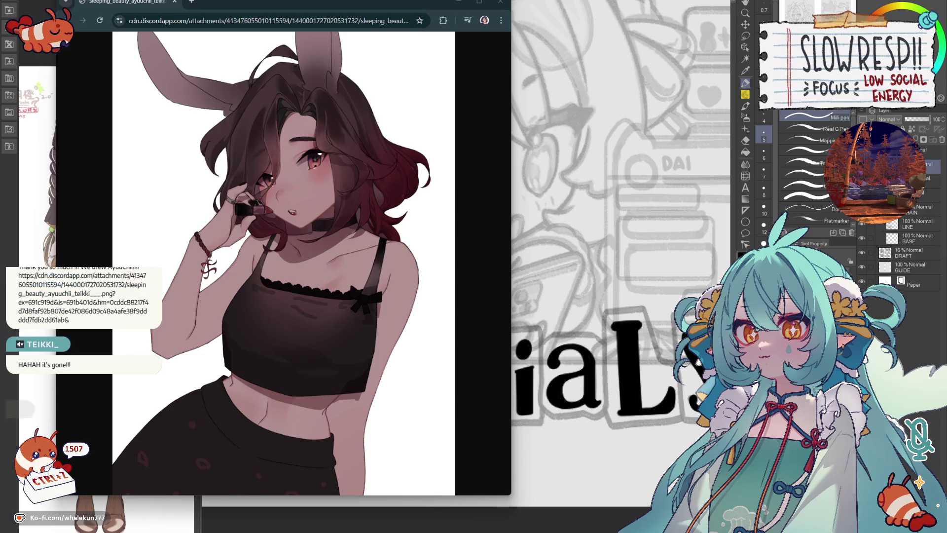
{"action": "left_click_drag", "start_coordinate": [258, 5], "coordinate": [262, 12]}
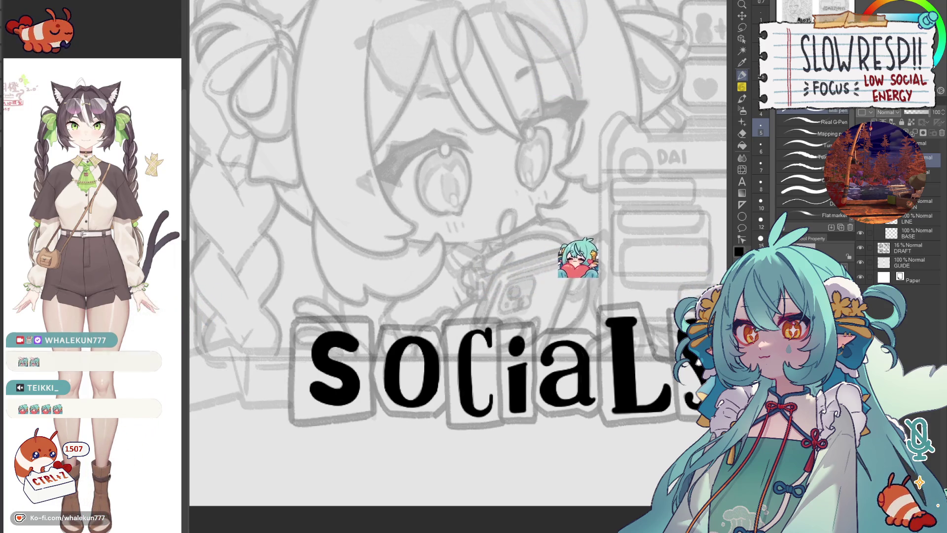
Step: Switch the active brush group to the pencil brushes
{"action": "key", "text": "p"}
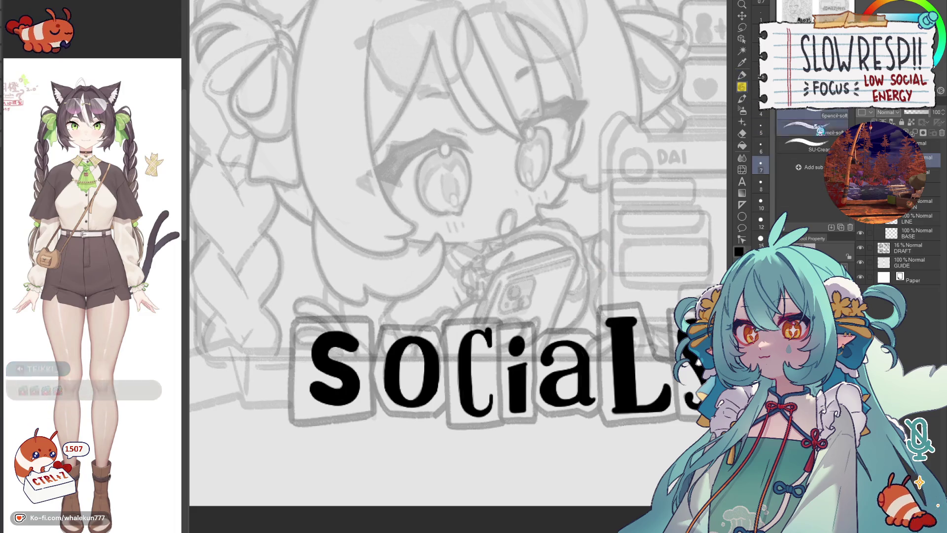
{"action": "scroll", "coordinate": [592, 252], "scroll_direction": "up", "scroll_amount": 3}
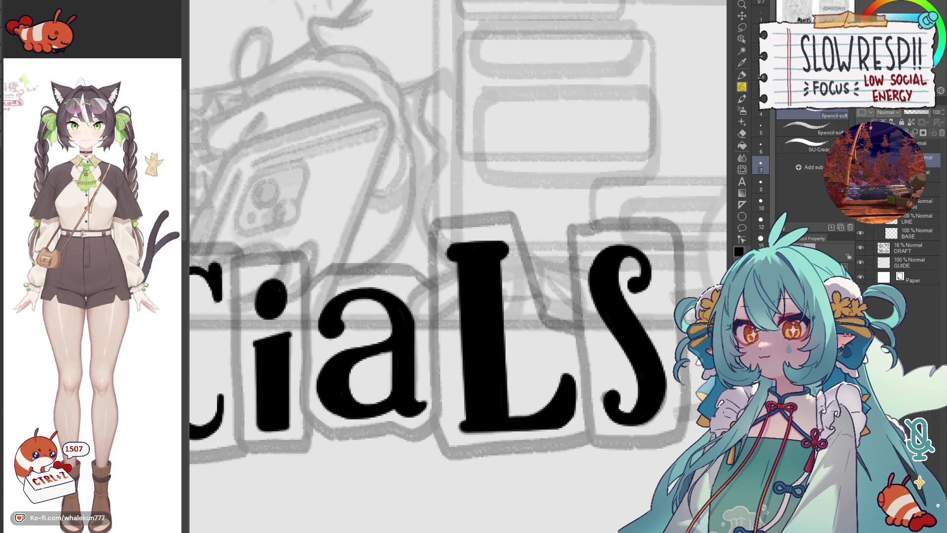
Step: Ink the edges of the S letter box, undoing a bad stroke and checking it mirrored
{"action": "left_click_drag", "start_coordinate": [687, 224], "coordinate": [643, 217]}
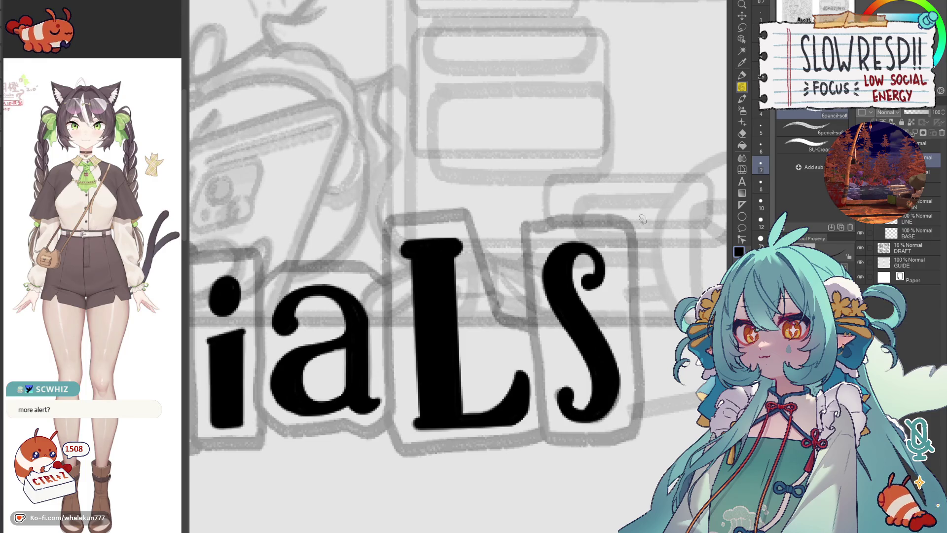
{"action": "mouse_move", "coordinate": [642, 219]}
{"action": "left_mouse_down"}
{"action": "mouse_move", "coordinate": [541, 227]}
{"action": "mouse_move", "coordinate": [586, 241]}
{"action": "left_mouse_up"}
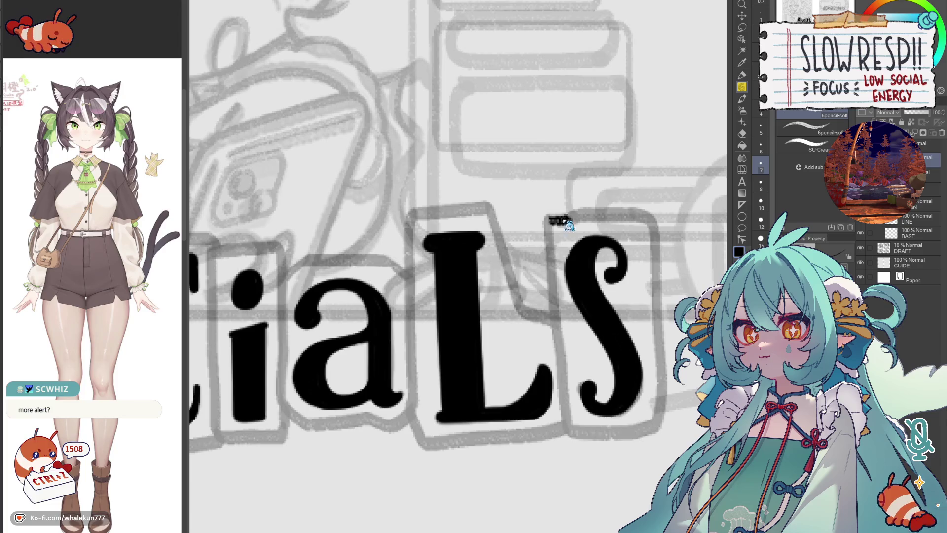
{"action": "mouse_move", "coordinate": [579, 214]}
{"action": "left_mouse_down"}
{"action": "mouse_move", "coordinate": [615, 210]}
{"action": "mouse_move", "coordinate": [545, 220]}
{"action": "mouse_move", "coordinate": [518, 394]}
{"action": "left_mouse_up"}
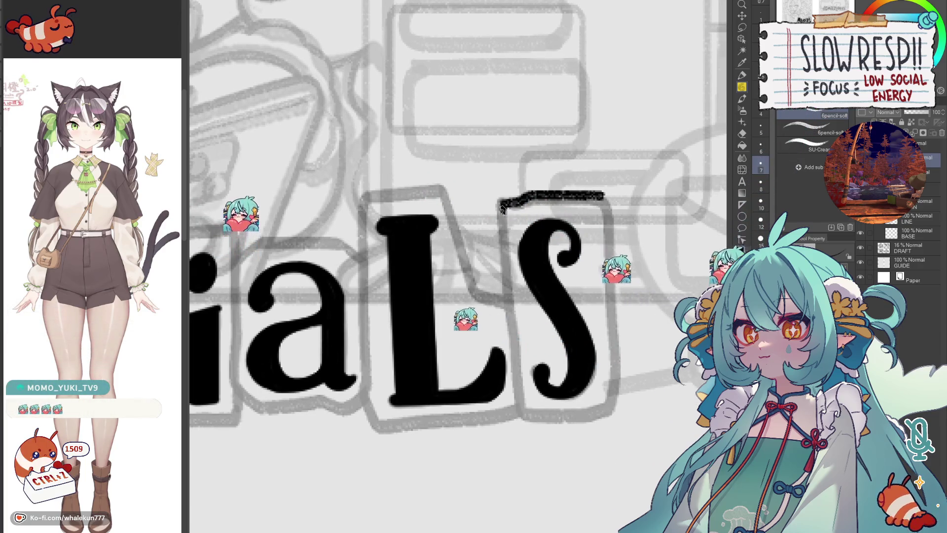
{"action": "key", "text": "ctrl+z"}
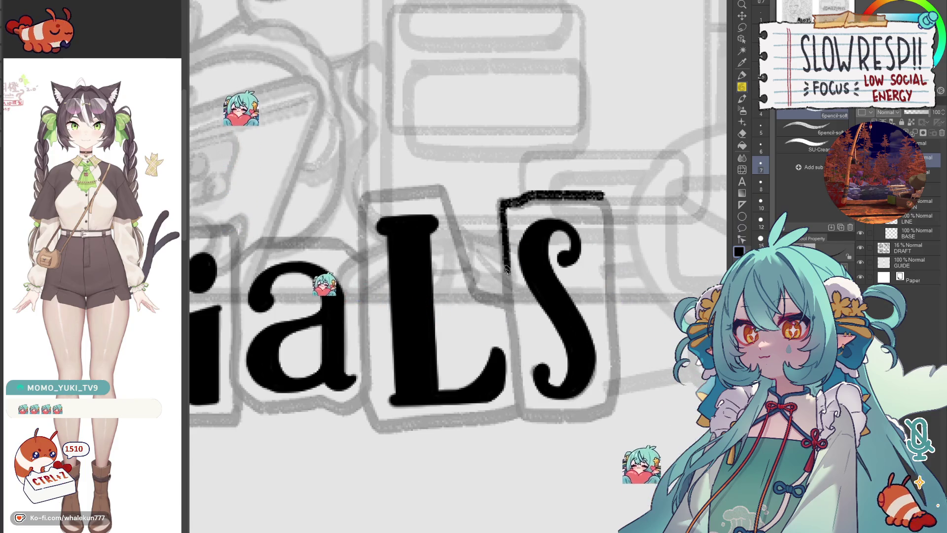
{"action": "left_click_drag", "start_coordinate": [602, 197], "coordinate": [565, 202]}
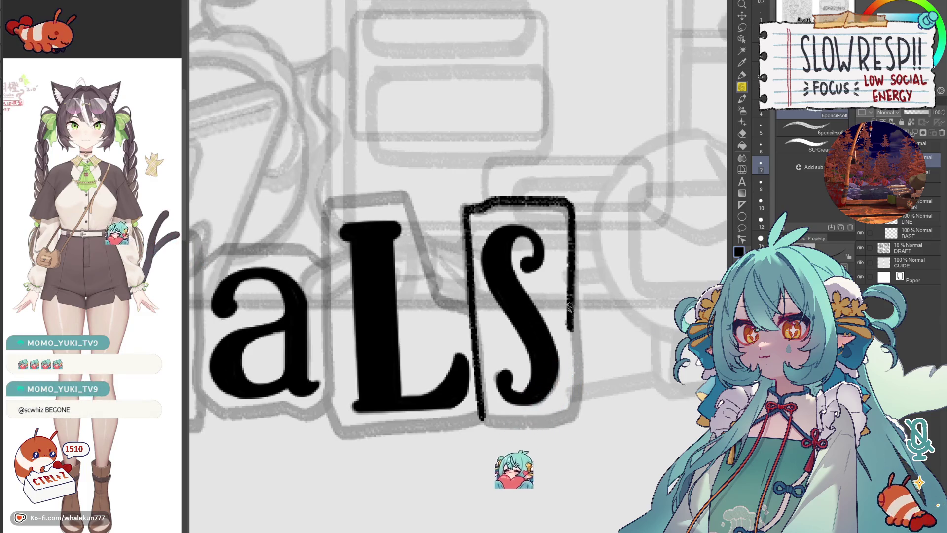
{"action": "key", "text": "h"}
{"action": "left_click_drag", "start_coordinate": [476, 215], "coordinate": [473, 410]}
{"action": "key", "text": "h"}
Step: Ink the top edge of the L letter box and mirror the view to check the outlines
{"action": "left_click_drag", "start_coordinate": [343, 416], "coordinate": [586, 343]}
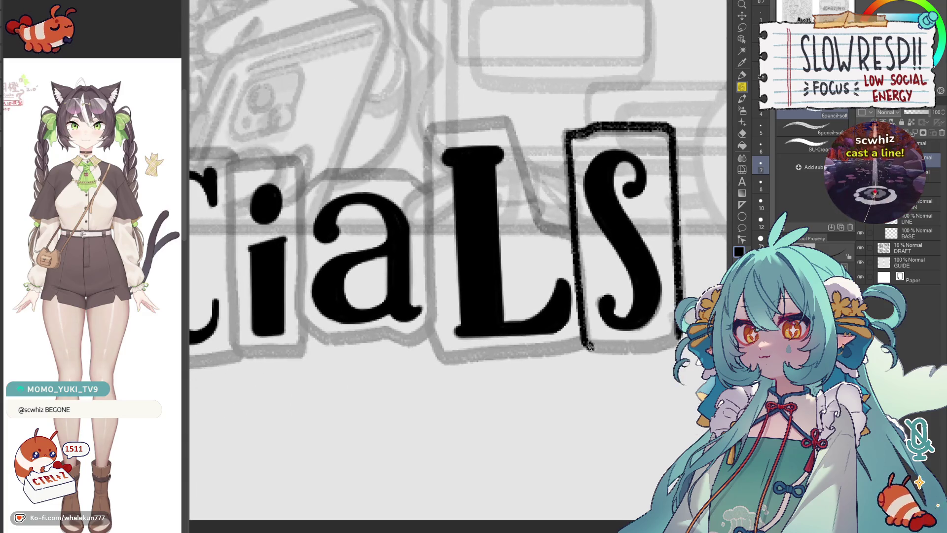
{"action": "mouse_move", "coordinate": [429, 127]}
{"action": "left_mouse_down"}
{"action": "mouse_move", "coordinate": [455, 236]}
{"action": "mouse_move", "coordinate": [503, 233]}
{"action": "left_mouse_up"}
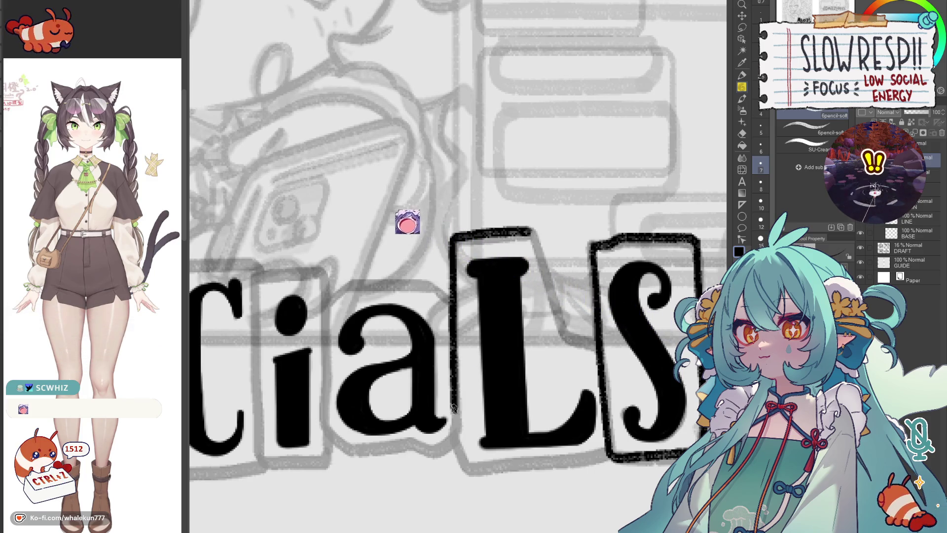
{"action": "key", "text": "h"}
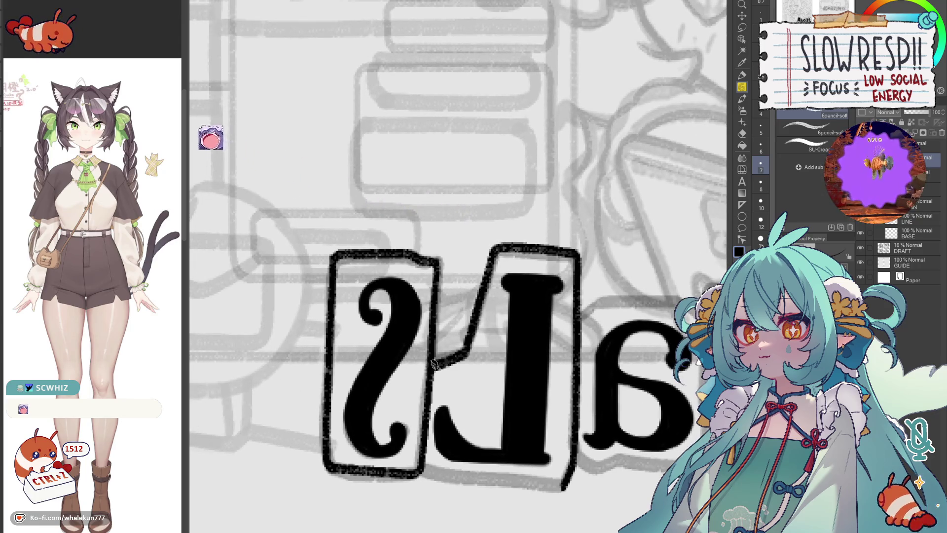
Step: Attempt the L box bottom edge, undoing it and a stray stroke, checking mirrored
{"action": "key", "text": "h"}
{"action": "left_click_drag", "start_coordinate": [543, 368], "coordinate": [650, 359]}
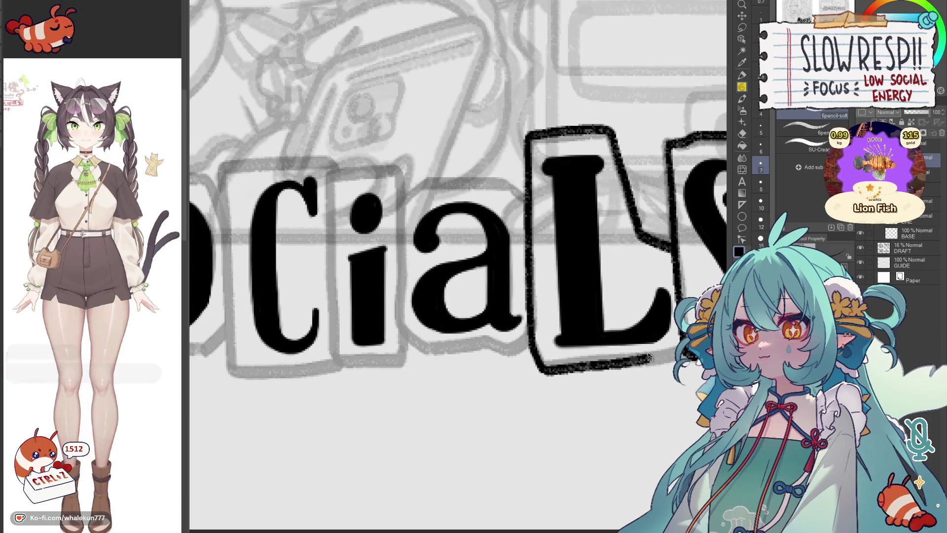
{"action": "key", "text": "ctrl+z"}
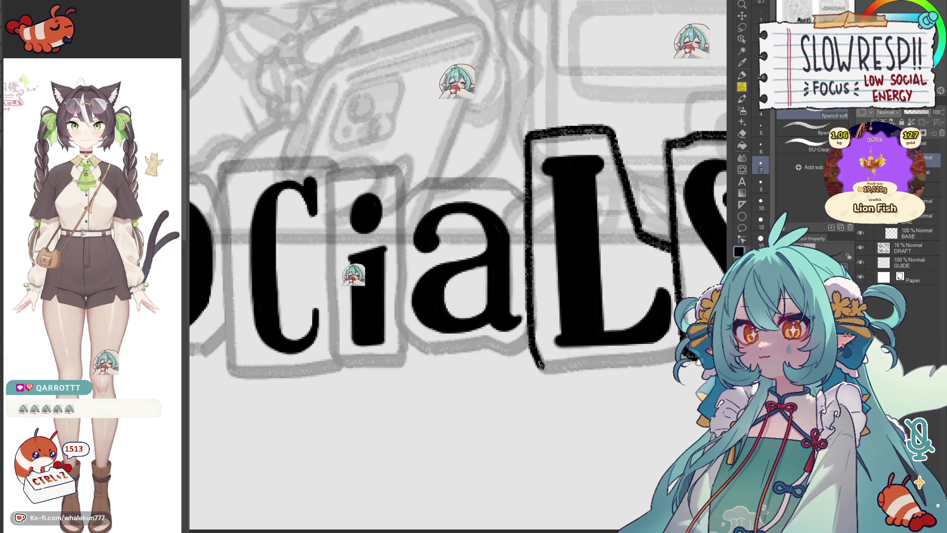
{"action": "key", "text": "h"}
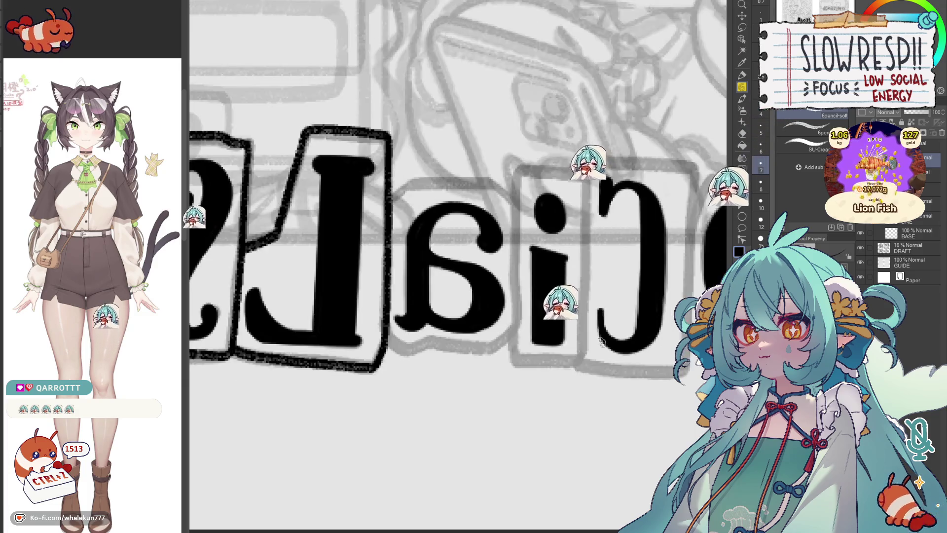
{"action": "key", "text": "h"}
{"action": "scroll", "coordinate": [564, 313], "scroll_direction": "up", "scroll_amount": 2}
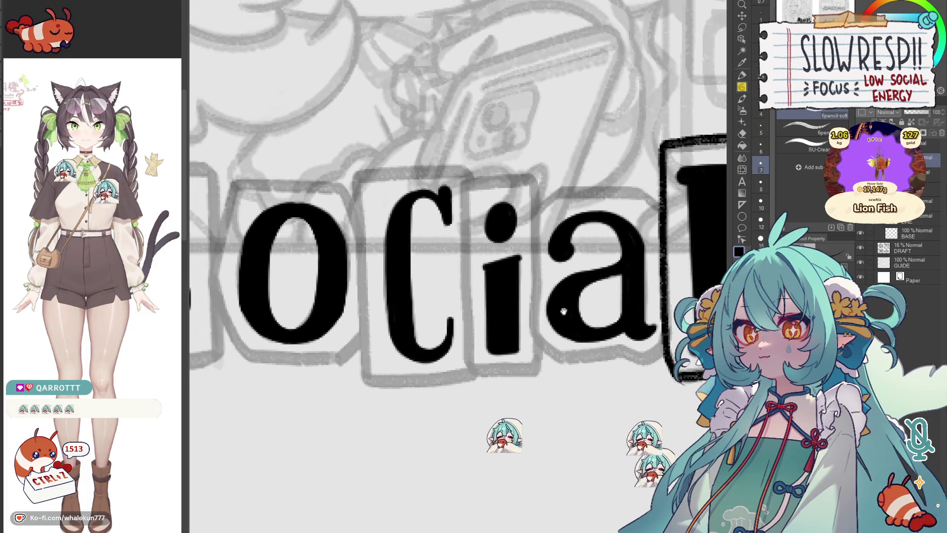
{"action": "scroll", "coordinate": [564, 313], "scroll_direction": "up", "scroll_amount": 1}
{"action": "scroll", "coordinate": [564, 312], "scroll_direction": "down", "scroll_amount": 1}
{"action": "scroll", "coordinate": [490, 260], "scroll_direction": "up", "scroll_amount": 1}
{"action": "scroll", "coordinate": [490, 261], "scroll_direction": "up", "scroll_amount": 1}
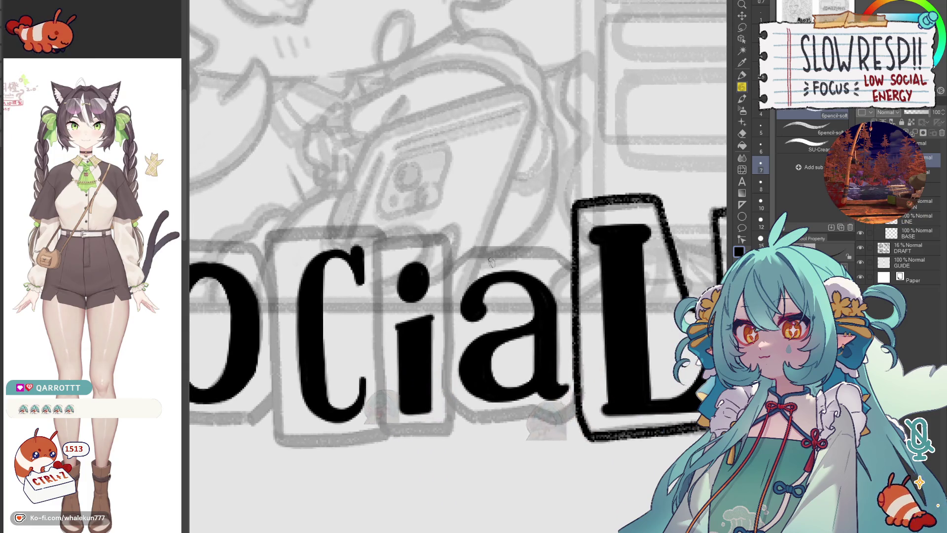
{"action": "scroll", "coordinate": [554, 278], "scroll_direction": "up", "scroll_amount": 1}
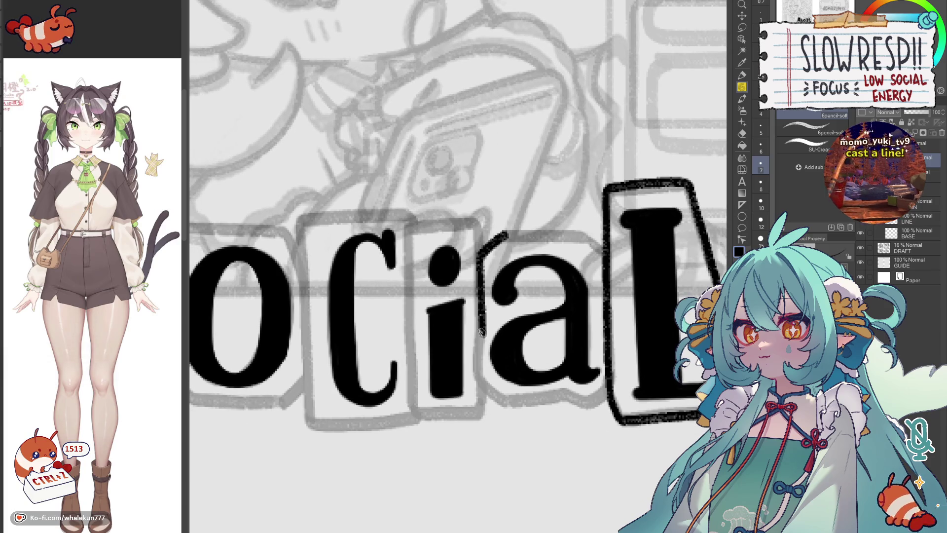
{"action": "key", "text": "ctrl+z"}
Step: Ink the outline between the a and i and over the a box, undoing stray tails
{"action": "left_click_drag", "start_coordinate": [503, 234], "coordinate": [471, 345]}
{"action": "scroll", "coordinate": [518, 225], "scroll_direction": "down", "scroll_amount": 1}
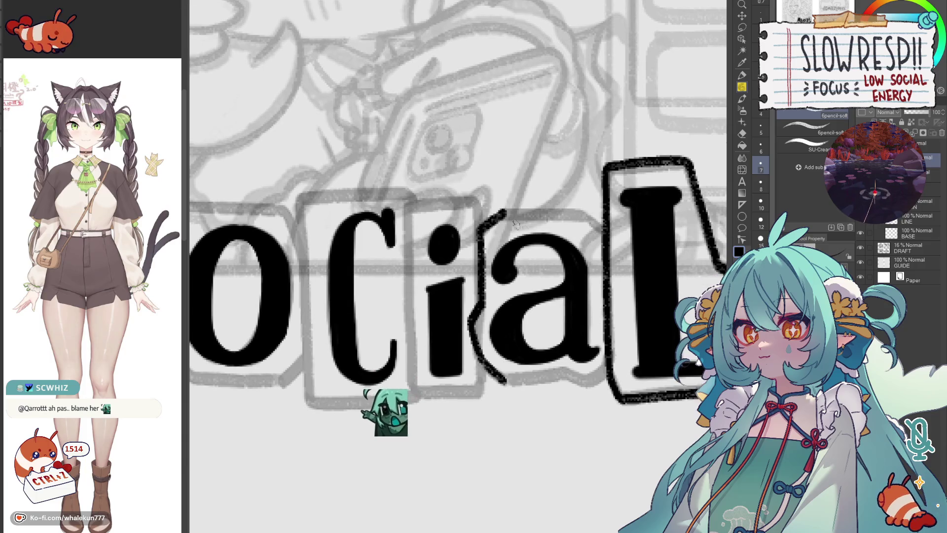
{"action": "left_click_drag", "start_coordinate": [504, 215], "coordinate": [568, 211]}
{"action": "left_click_drag", "start_coordinate": [501, 215], "coordinate": [583, 211]}
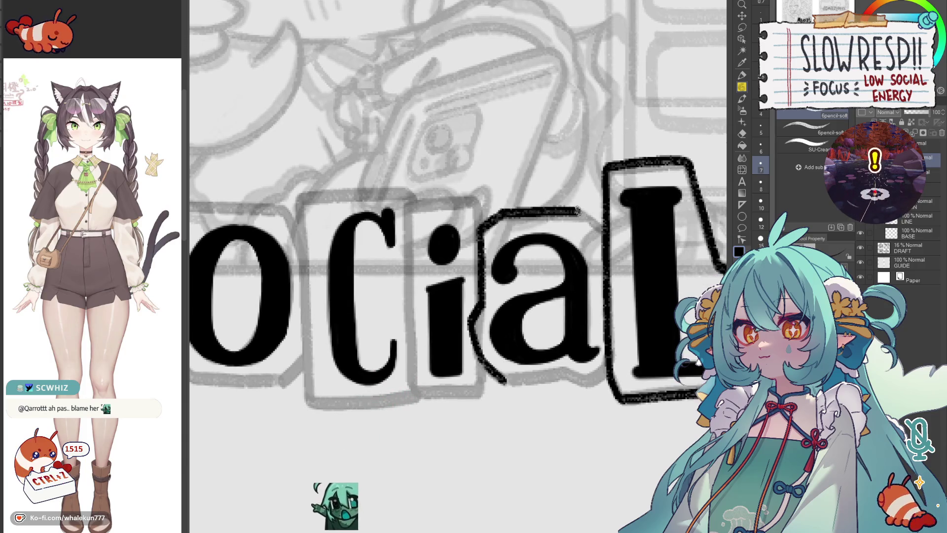
{"action": "scroll", "coordinate": [603, 325], "scroll_direction": "down", "scroll_amount": 3}
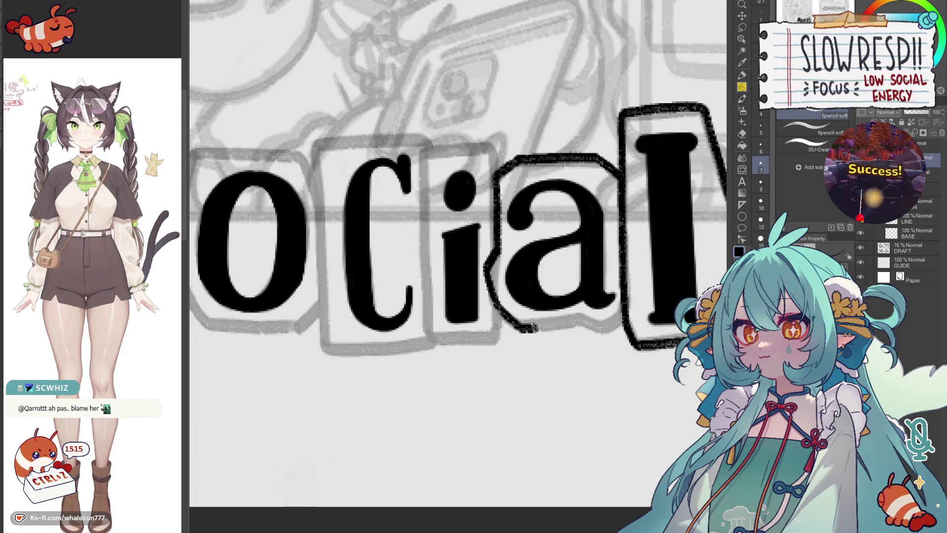
{"action": "key", "text": "ctrl+z"}
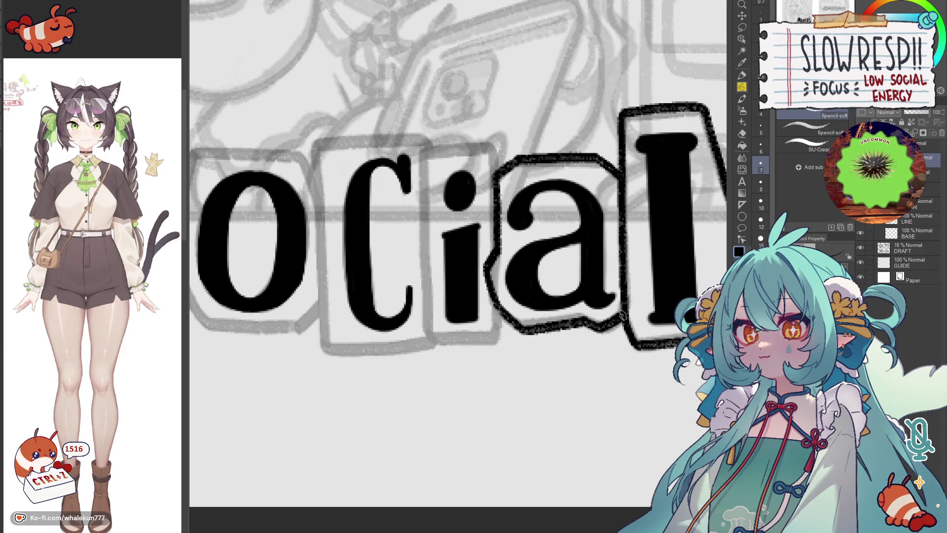
{"action": "scroll", "coordinate": [640, 302], "scroll_direction": "up", "scroll_amount": 2}
{"action": "scroll", "coordinate": [539, 339], "scroll_direction": "up", "scroll_amount": 2}
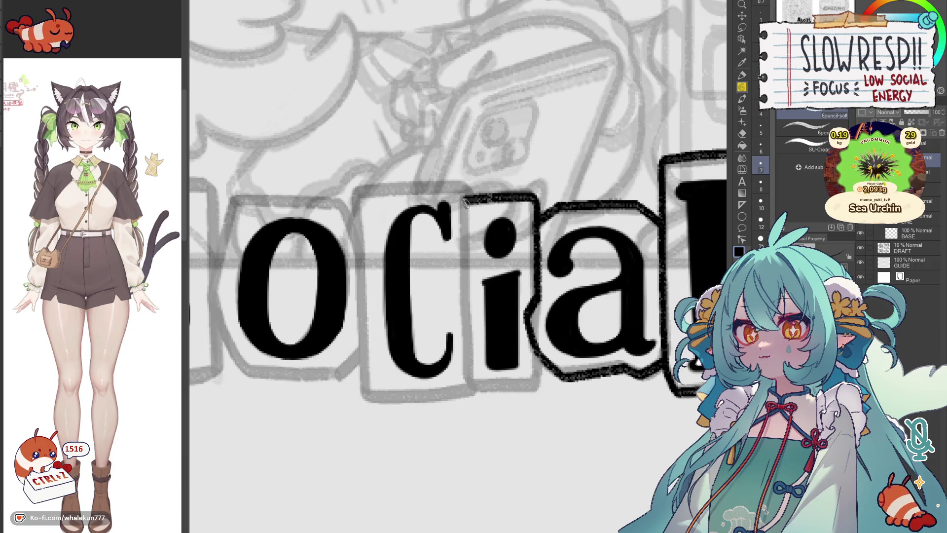
{"action": "key", "text": "ctrl+z"}
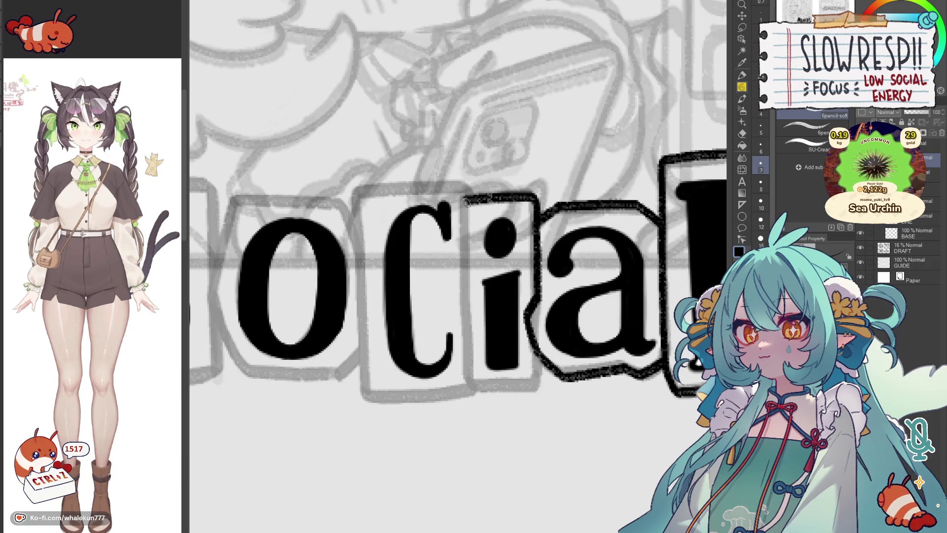
{"action": "scroll", "coordinate": [474, 326], "scroll_direction": "down", "scroll_amount": 1}
{"action": "scroll", "coordinate": [484, 313], "scroll_direction": "down", "scroll_amount": 3}
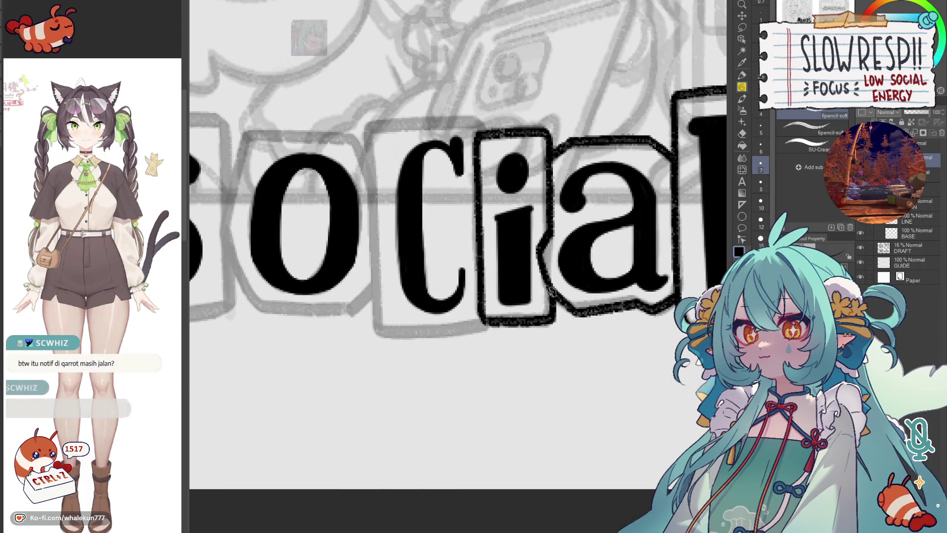
{"action": "scroll", "coordinate": [500, 336], "scroll_direction": "up", "scroll_amount": 1}
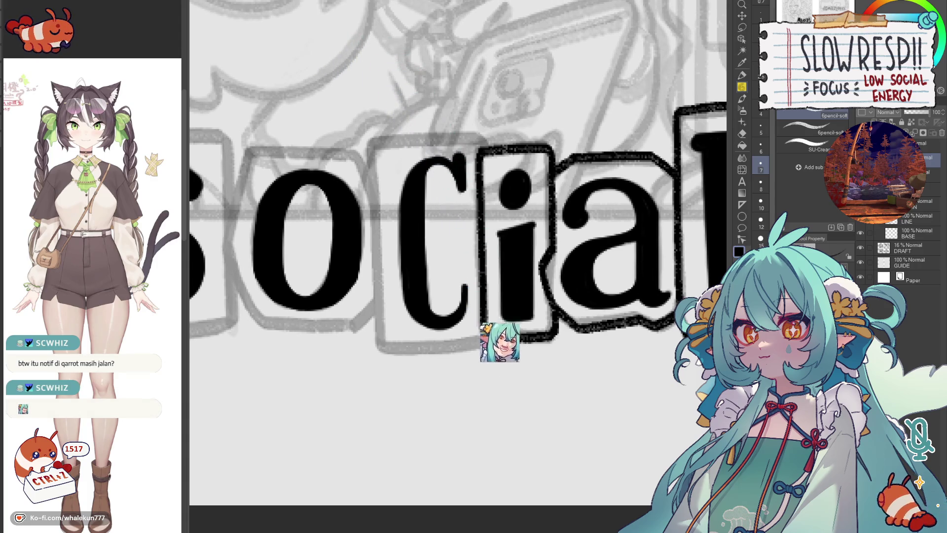
{"action": "scroll", "coordinate": [547, 322], "scroll_direction": "up", "scroll_amount": 3}
{"action": "scroll", "coordinate": [537, 317], "scroll_direction": "up", "scroll_amount": 3}
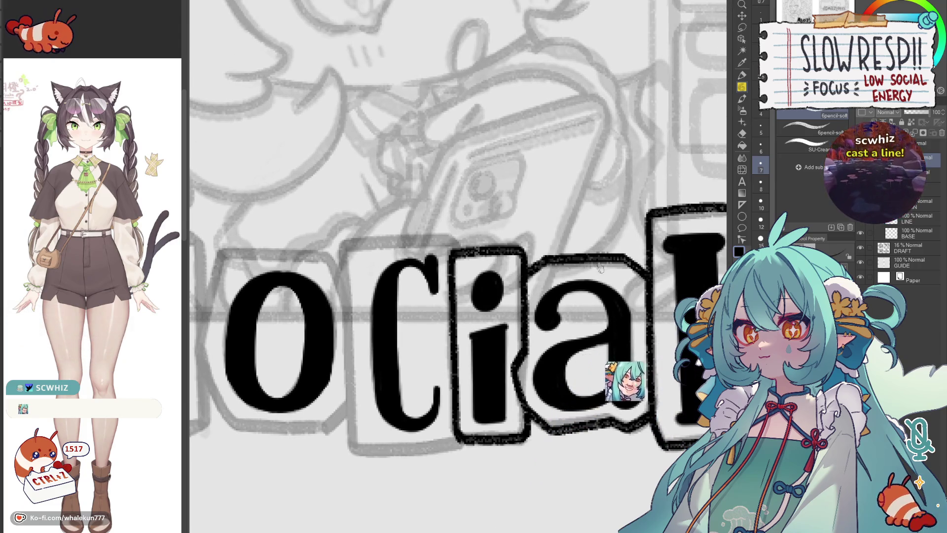
{"action": "scroll", "coordinate": [582, 242], "scroll_direction": "down", "scroll_amount": 2}
{"action": "left_click_drag", "start_coordinate": [582, 241], "coordinate": [479, 295]}
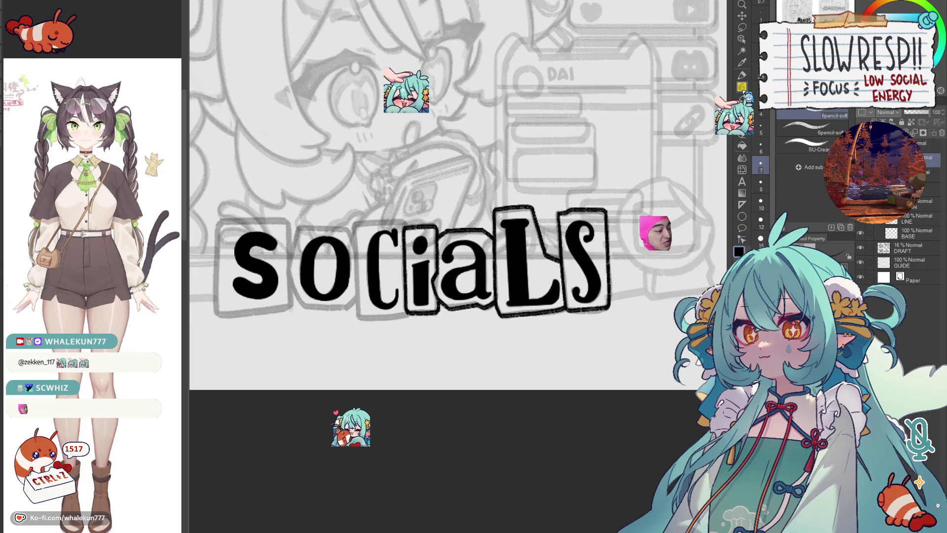
{"action": "scroll", "coordinate": [473, 236], "scroll_direction": "up", "scroll_amount": 3}
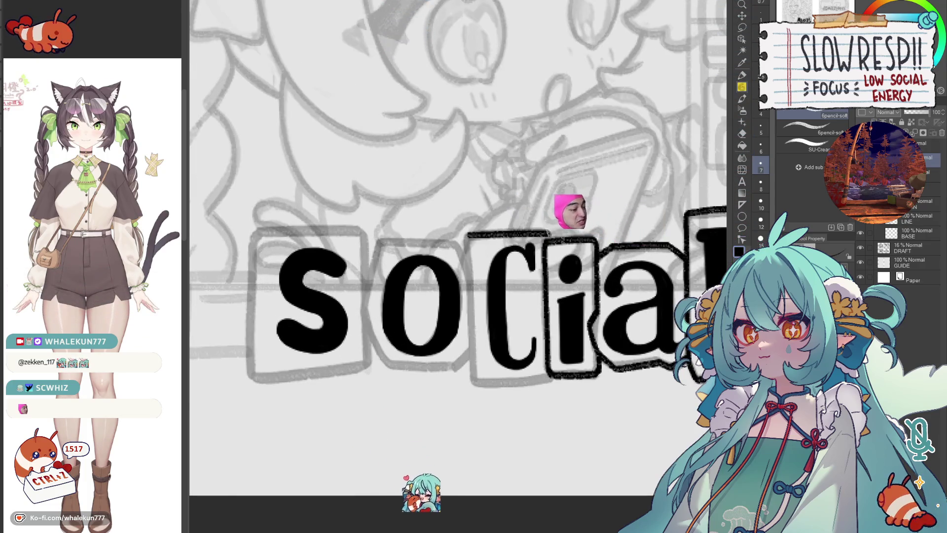
Step: Ink the c box top corner and o box left edge, then check the title mirrored
{"action": "mouse_move", "coordinate": [473, 236]}
{"action": "left_mouse_down"}
{"action": "mouse_move", "coordinate": [459, 226]}
{"action": "mouse_move", "coordinate": [505, 189]}
{"action": "left_mouse_up"}
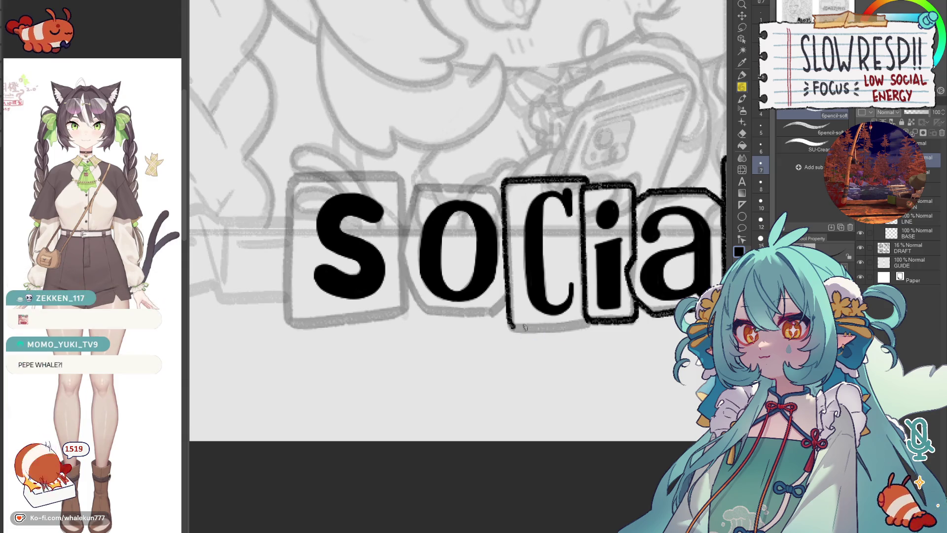
{"action": "left_click_drag", "start_coordinate": [495, 237], "coordinate": [517, 261]}
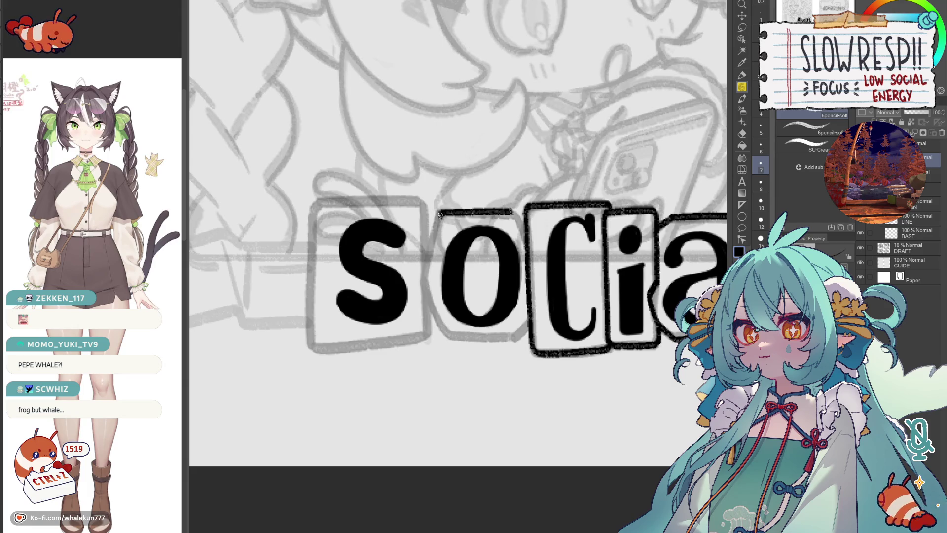
{"action": "left_click_drag", "start_coordinate": [510, 209], "coordinate": [525, 238]}
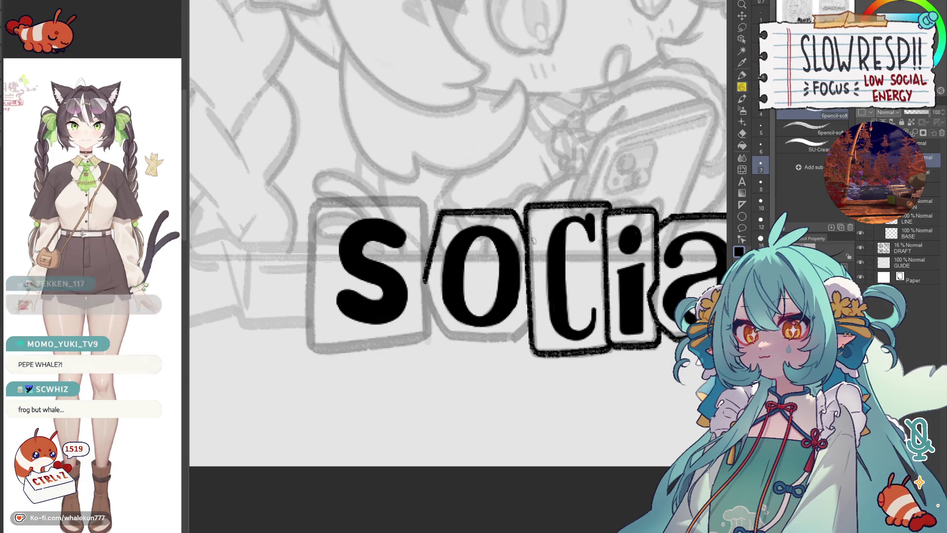
{"action": "left_click_drag", "start_coordinate": [427, 275], "coordinate": [427, 295]}
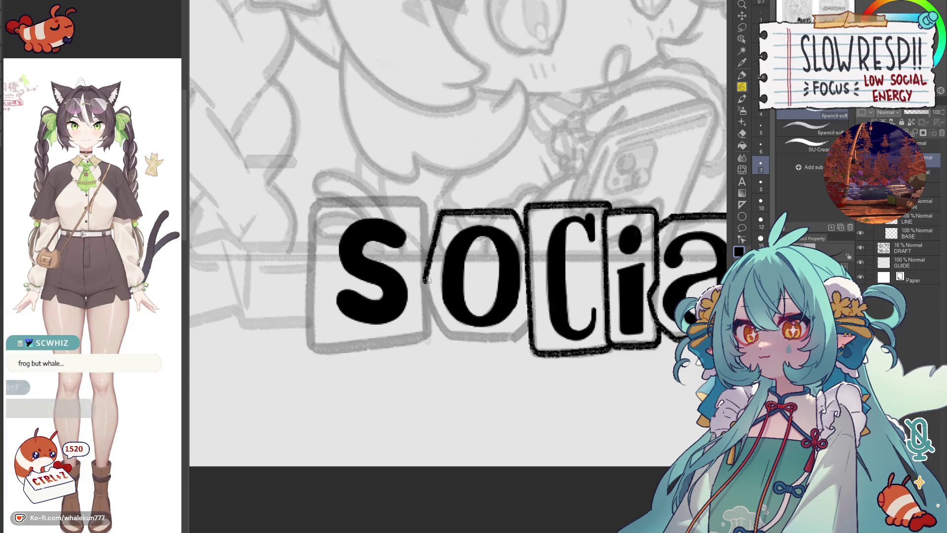
{"action": "key", "text": "h"}
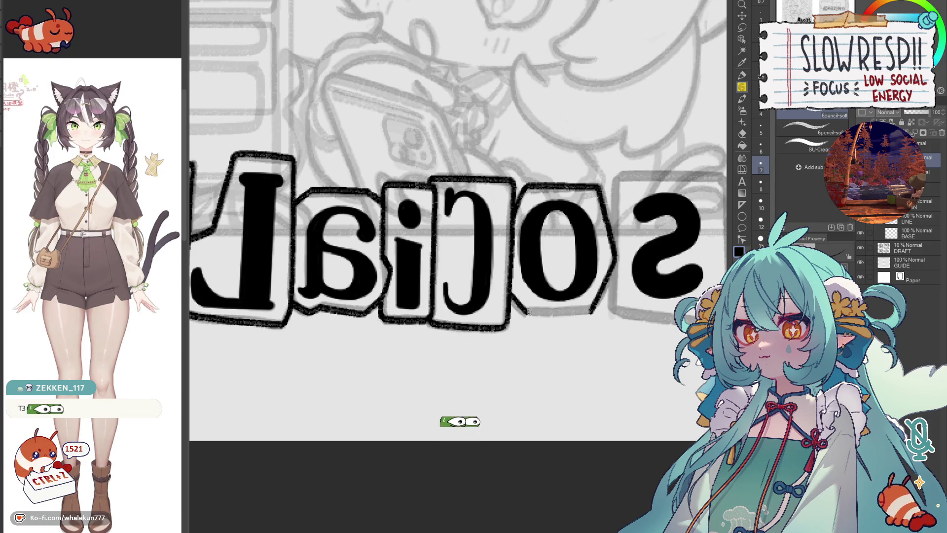
{"action": "key", "text": "h"}
{"action": "scroll", "coordinate": [436, 377], "scroll_direction": "up", "scroll_amount": 2}
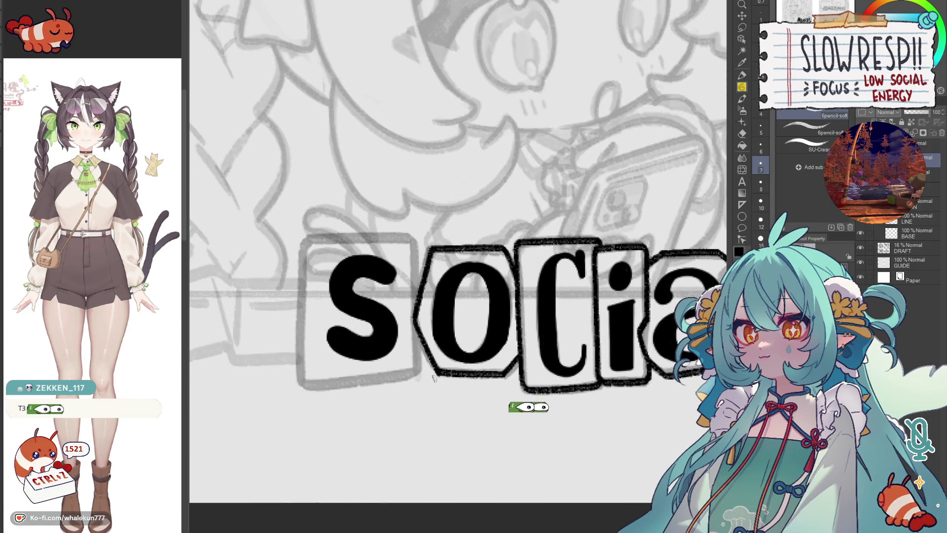
Step: Bring the S end of the SOCIALS title into close view for touch-up
{"action": "left_click_drag", "start_coordinate": [432, 371], "coordinate": [543, 336]}
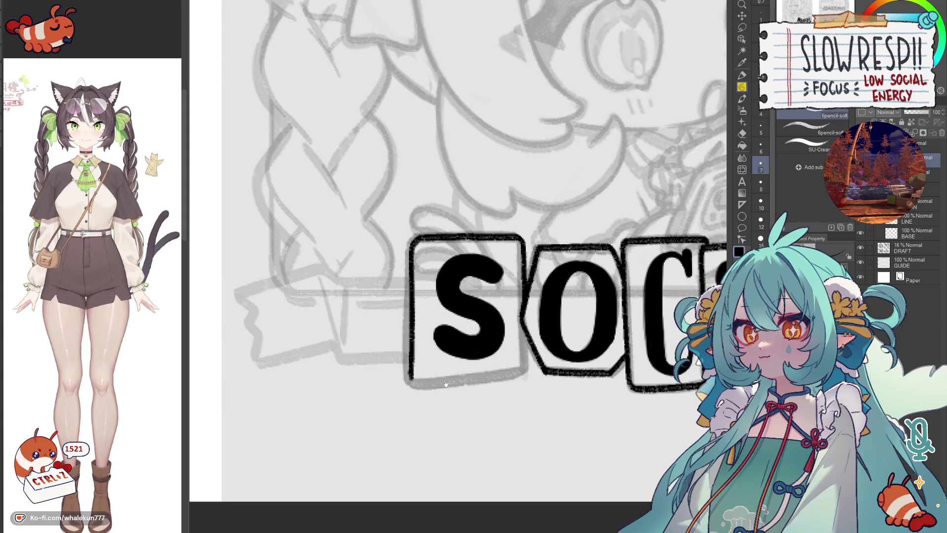
{"action": "left_click_drag", "start_coordinate": [434, 386], "coordinate": [493, 219]}
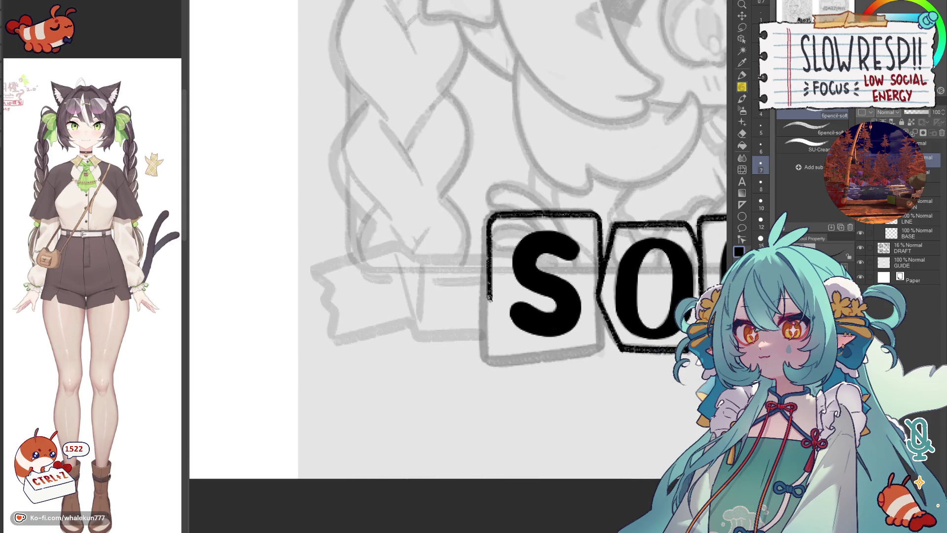
{"action": "left_click_drag", "start_coordinate": [566, 348], "coordinate": [572, 317]}
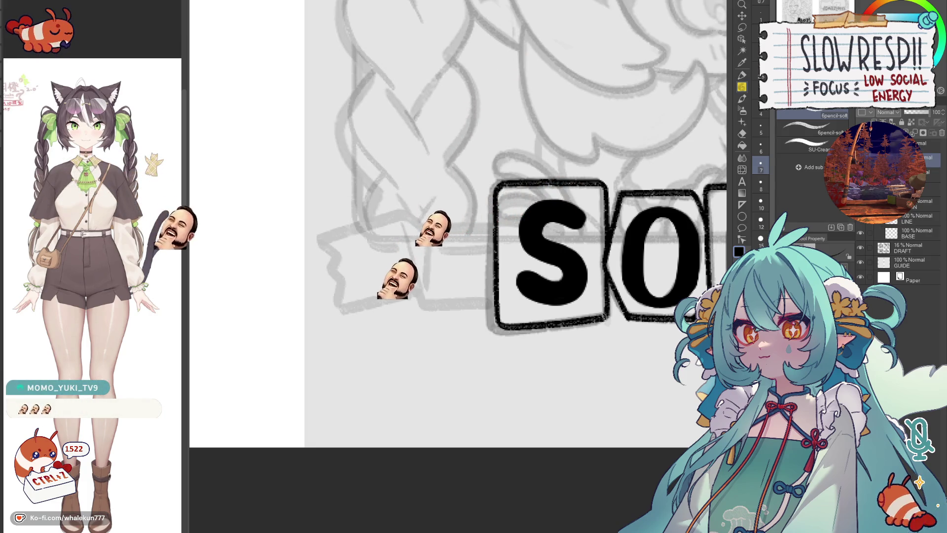
{"action": "scroll", "coordinate": [569, 338], "scroll_direction": "down", "scroll_amount": 2}
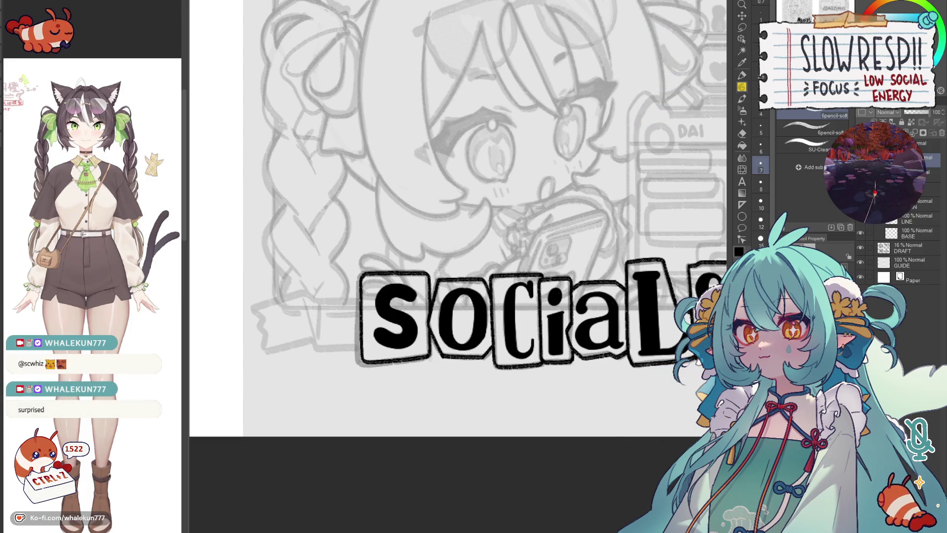
{"action": "scroll", "coordinate": [459, 223], "scroll_direction": "down", "scroll_amount": 1}
{"action": "scroll", "coordinate": [459, 222], "scroll_direction": "down", "scroll_amount": 3}
{"action": "scroll", "coordinate": [458, 222], "scroll_direction": "down", "scroll_amount": 1}
{"action": "scroll", "coordinate": [459, 222], "scroll_direction": "down", "scroll_amount": 1}
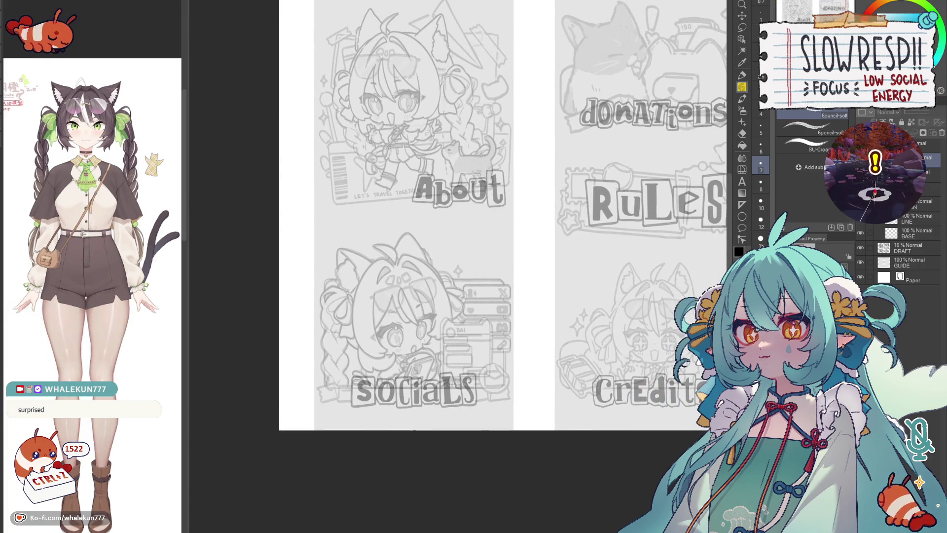
Step: Frame the middle of the DONATIONS sketch with the Figure ellipse tool ready
{"action": "left_click_drag", "start_coordinate": [887, 83], "coordinate": [714, 134]}
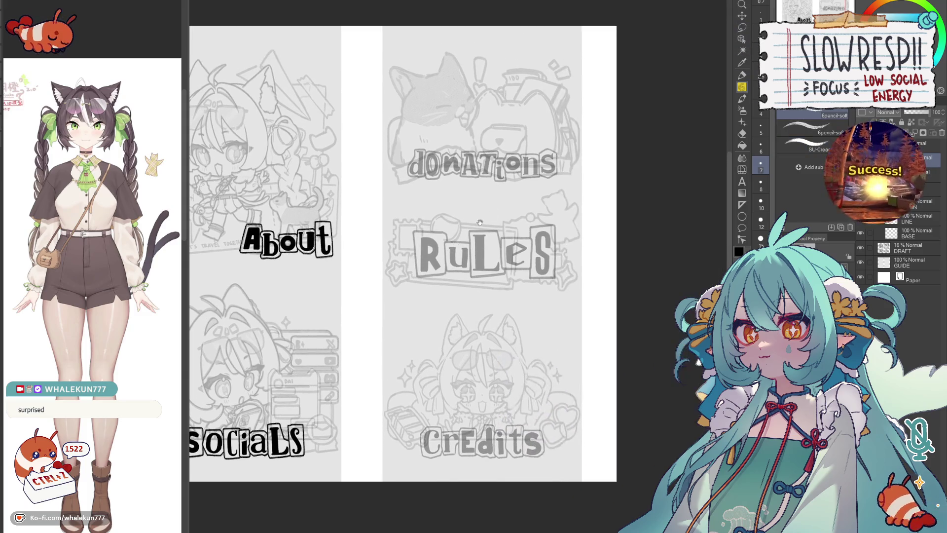
{"action": "scroll", "coordinate": [472, 141], "scroll_direction": "up", "scroll_amount": 2}
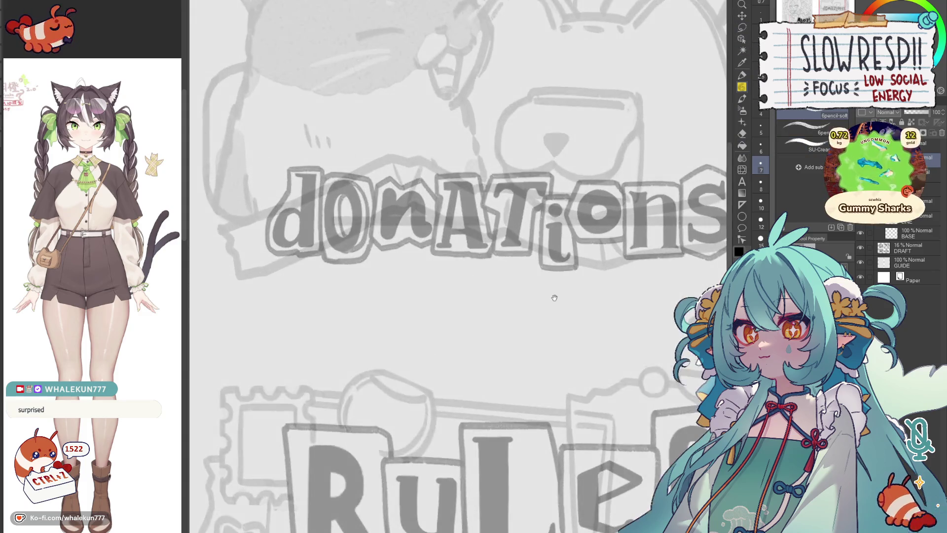
{"action": "scroll", "coordinate": [471, 141], "scroll_direction": "up", "scroll_amount": 1}
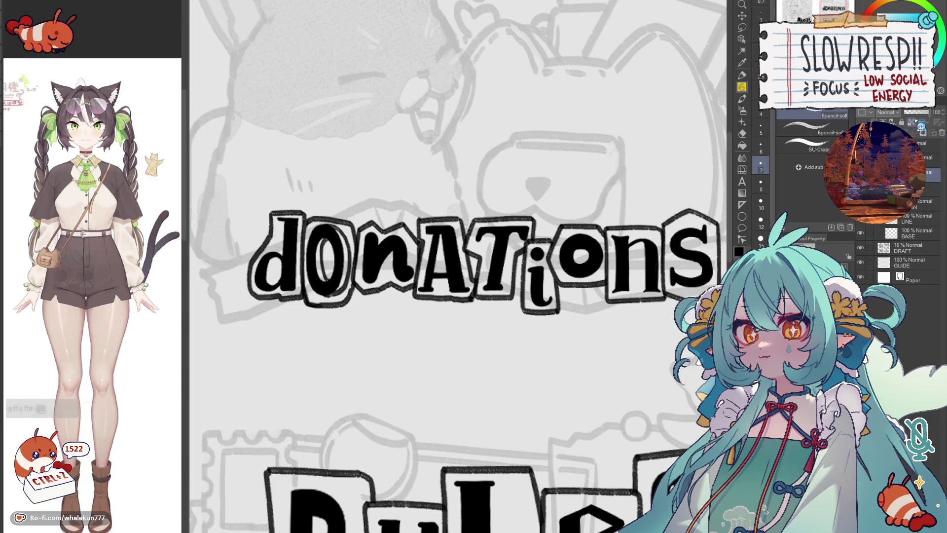
{"action": "key", "text": "e"}
{"action": "scroll", "coordinate": [268, 224], "scroll_direction": "up", "scroll_amount": 1}
{"action": "mouse_move", "coordinate": [269, 223]}
{"action": "left_mouse_down"}
{"action": "mouse_move", "coordinate": [352, 282]}
{"action": "mouse_move", "coordinate": [275, 211]}
{"action": "left_mouse_up"}
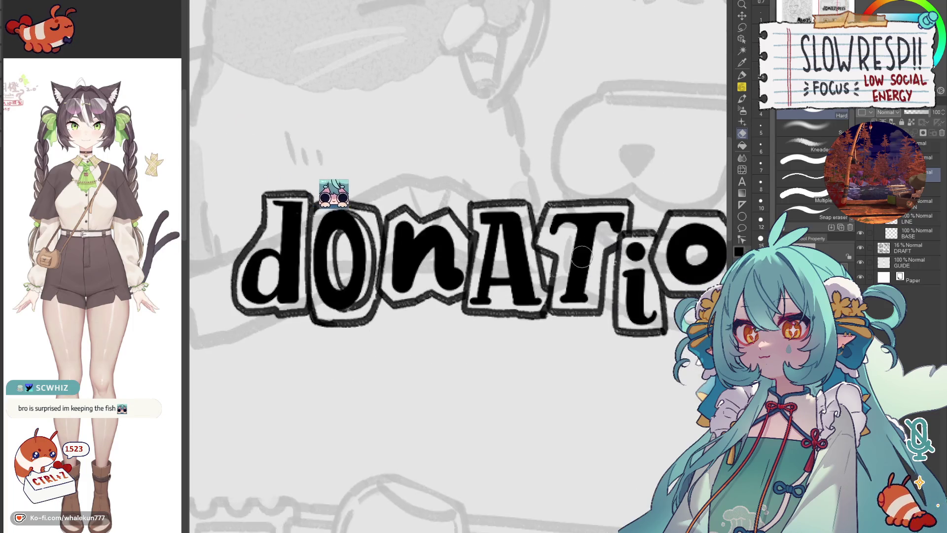
{"action": "key", "text": "u"}
{"action": "left_click_drag", "start_coordinate": [716, 283], "coordinate": [573, 283]}
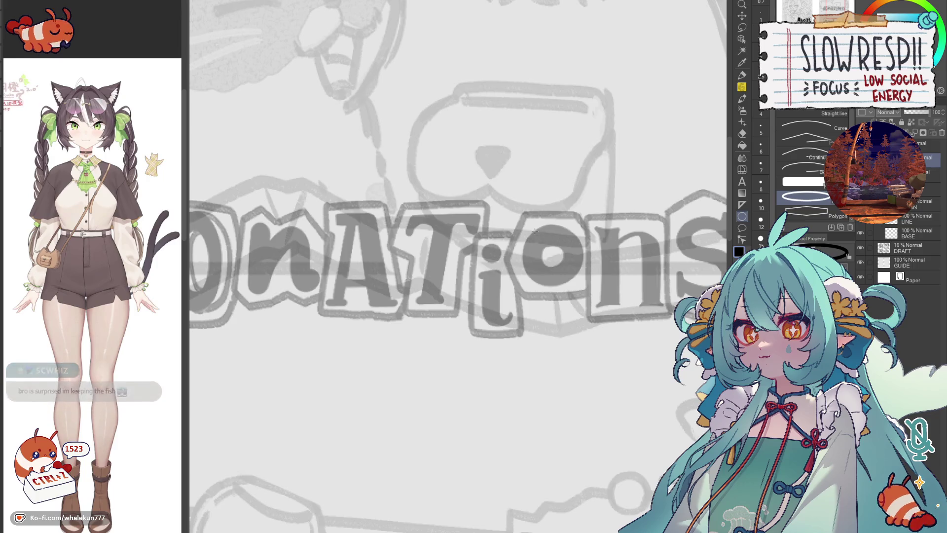
Step: Draw a thick black ring over the o of DONATIONS and nudge it slightly down into place
{"action": "left_click_drag", "start_coordinate": [525, 220], "coordinate": [575, 287]}
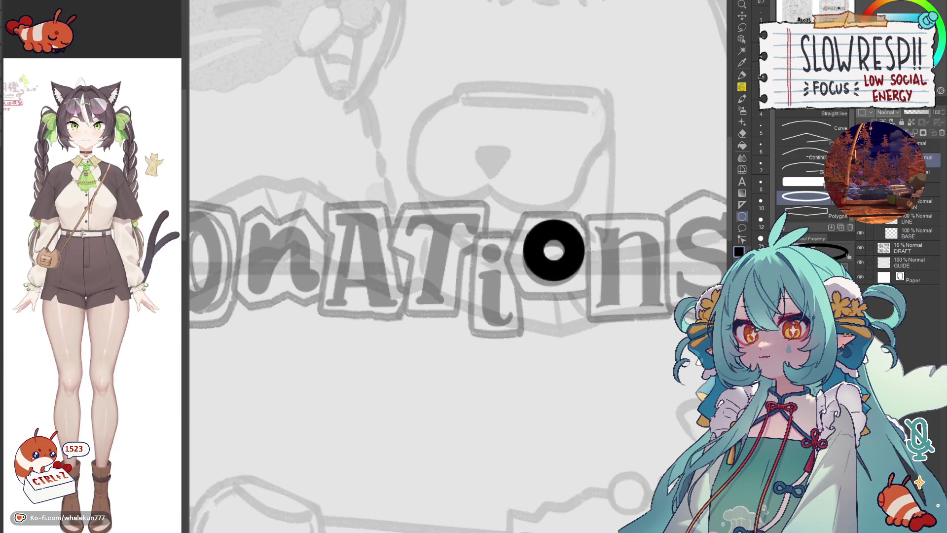
{"action": "key", "text": "m"}
{"action": "left_click_drag", "start_coordinate": [603, 181], "coordinate": [651, 245]}
{"action": "key", "text": "k"}
{"action": "left_click_drag", "start_coordinate": [574, 261], "coordinate": [573, 267]}
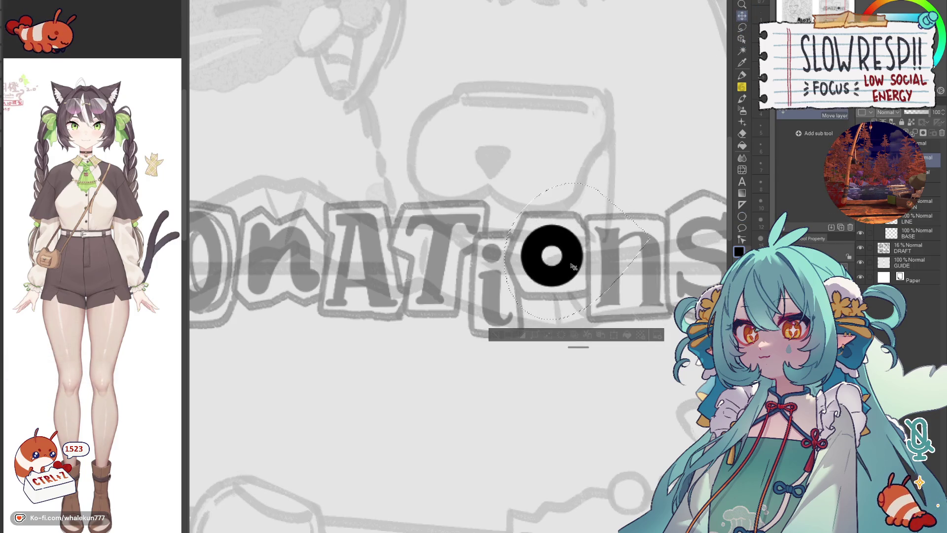
{"action": "key", "text": "ctrl+d"}
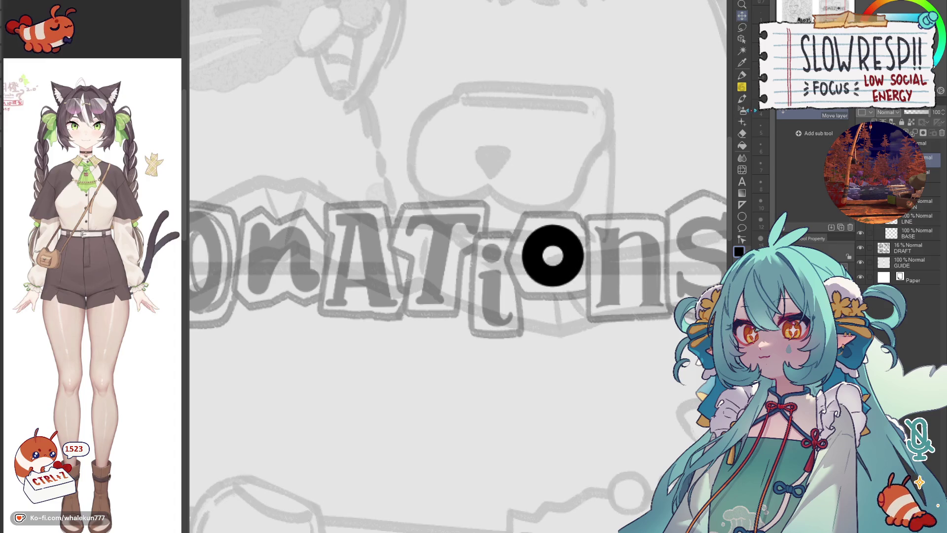
{"action": "key", "text": "u"}
{"action": "scroll", "coordinate": [570, 443], "scroll_direction": "down", "scroll_amount": 3}
{"action": "scroll", "coordinate": [570, 444], "scroll_direction": "down", "scroll_amount": 3}
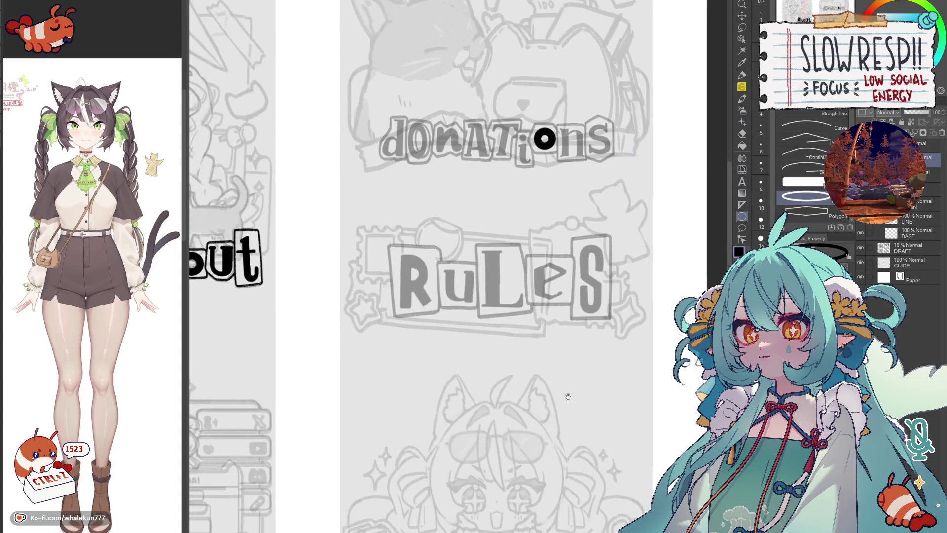
{"action": "scroll", "coordinate": [571, 445], "scroll_direction": "down", "scroll_amount": 3}
{"action": "scroll", "coordinate": [570, 444], "scroll_direction": "up", "scroll_amount": 2}
{"action": "scroll", "coordinate": [570, 444], "scroll_direction": "up", "scroll_amount": 3}
{"action": "scroll", "coordinate": [489, 258], "scroll_direction": "up", "scroll_amount": 3}
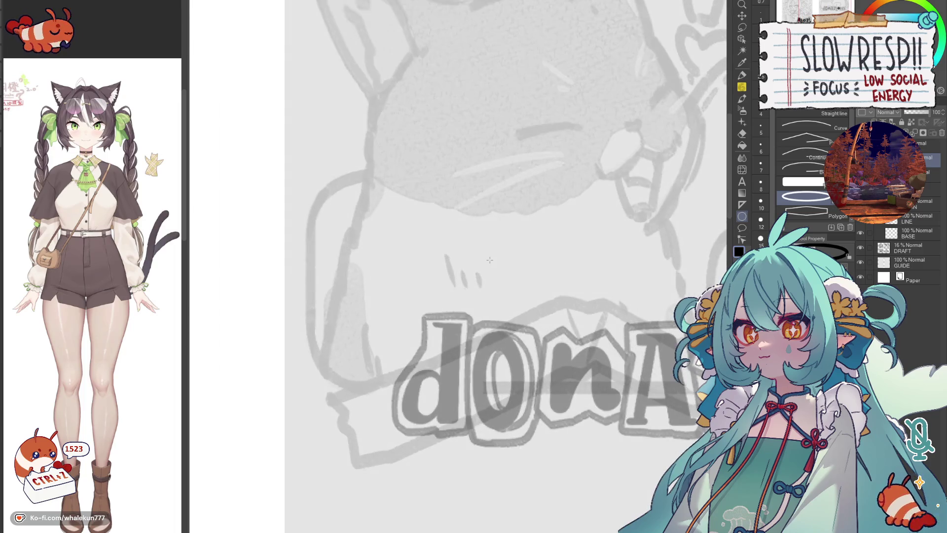
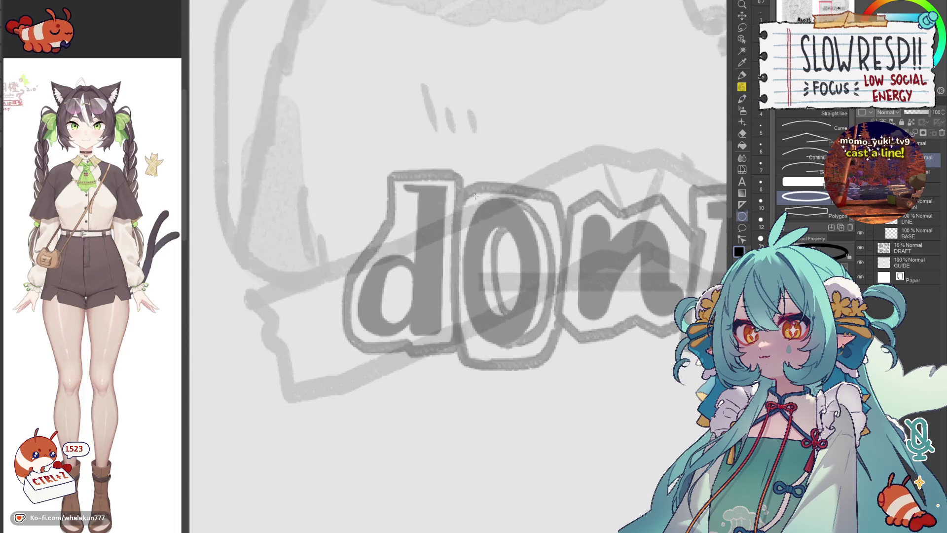
Step: Ink the 0 as a bold black ellipse over the sketch, redoing the first attempt
{"action": "left_click_drag", "start_coordinate": [459, 179], "coordinate": [543, 353]}
{"action": "key", "text": "ctrl+z"}
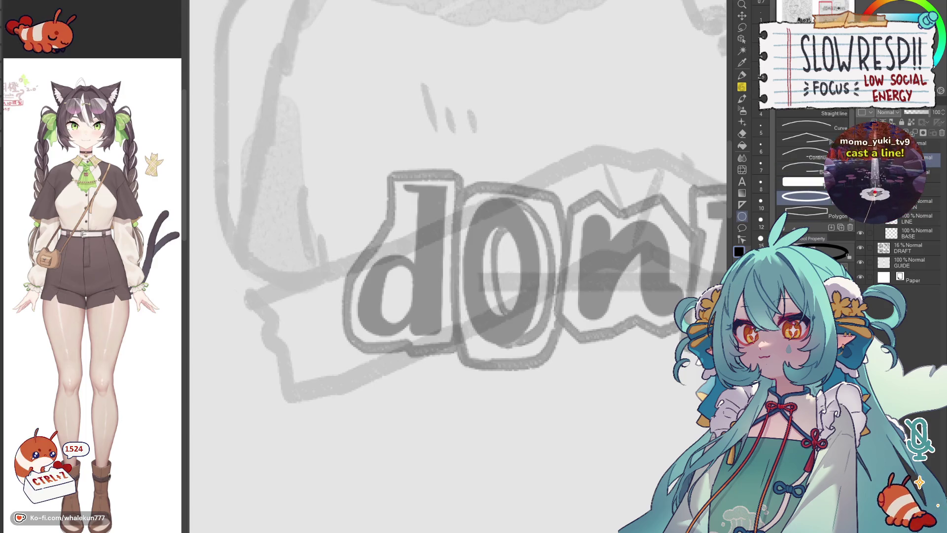
{"action": "left_click_drag", "start_coordinate": [475, 209], "coordinate": [549, 336]}
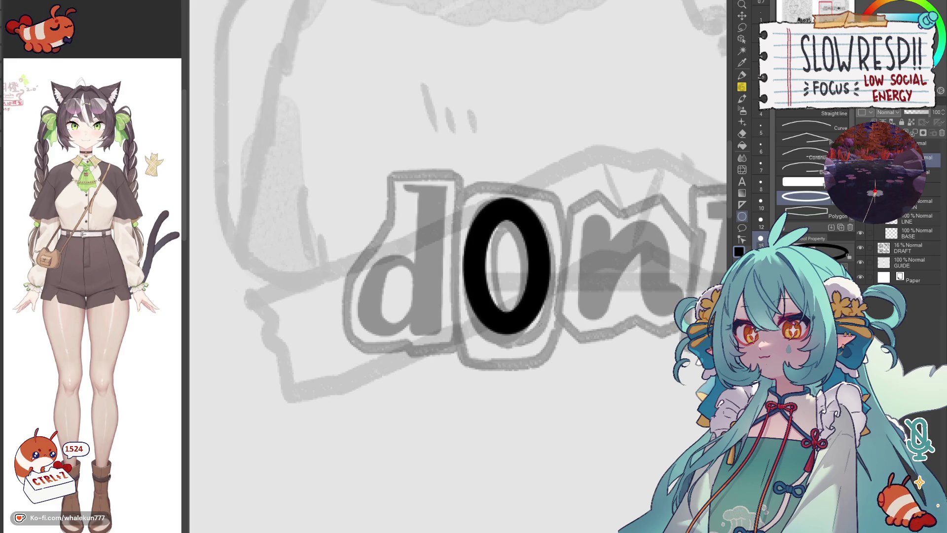
Step: Lasso the black 0, nudge it into position within d0n, and clear the selection
{"action": "key", "text": "m"}
{"action": "left_click_drag", "start_coordinate": [533, 156], "coordinate": [529, 158]}
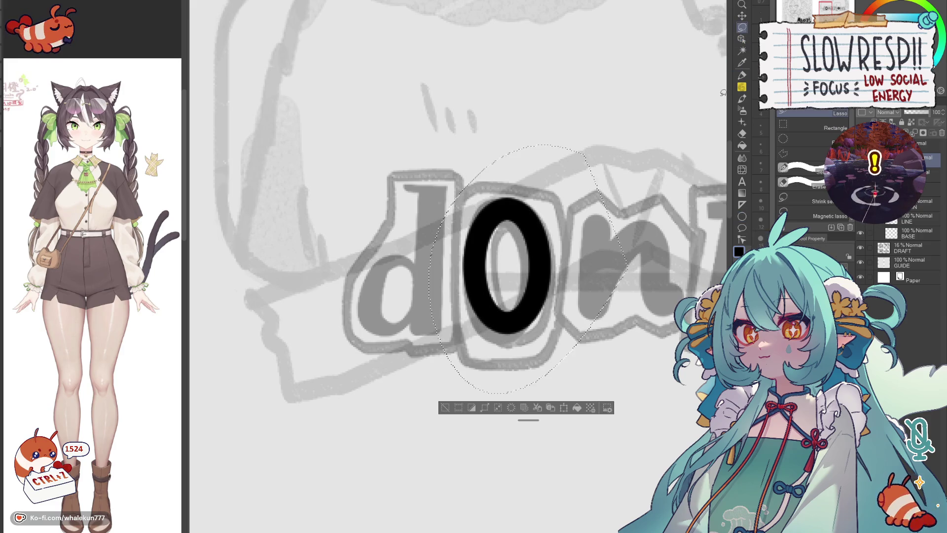
{"action": "key", "text": "k"}
{"action": "left_click_drag", "start_coordinate": [537, 298], "coordinate": [535, 300]}
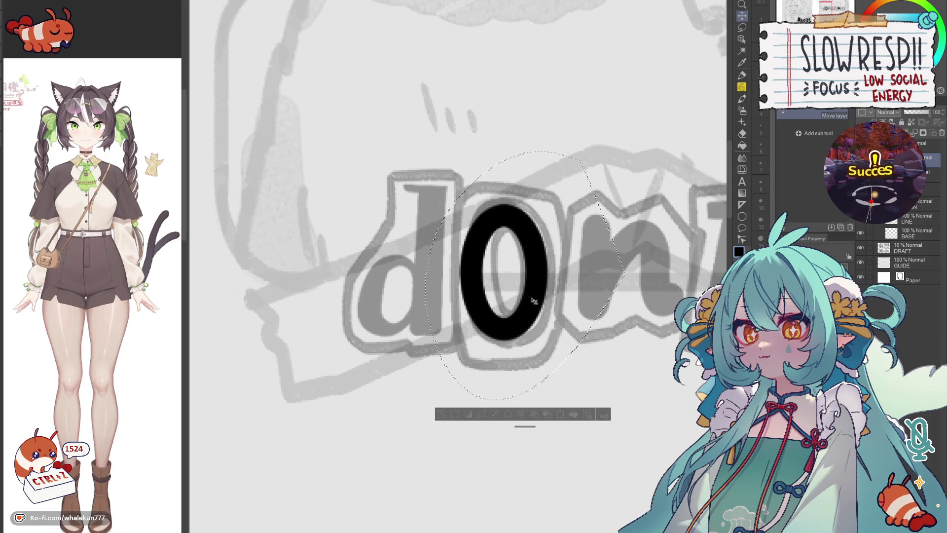
{"action": "key", "text": "ctrl+d"}
{"action": "scroll", "coordinate": [558, 281], "scroll_direction": "down", "scroll_amount": 3}
{"action": "scroll", "coordinate": [557, 280], "scroll_direction": "up", "scroll_amount": 3}
{"action": "scroll", "coordinate": [558, 195], "scroll_direction": "up", "scroll_amount": 1}
{"action": "scroll", "coordinate": [558, 196], "scroll_direction": "up", "scroll_amount": 1}
{"action": "scroll", "coordinate": [553, 283], "scroll_direction": "down", "scroll_amount": 2}
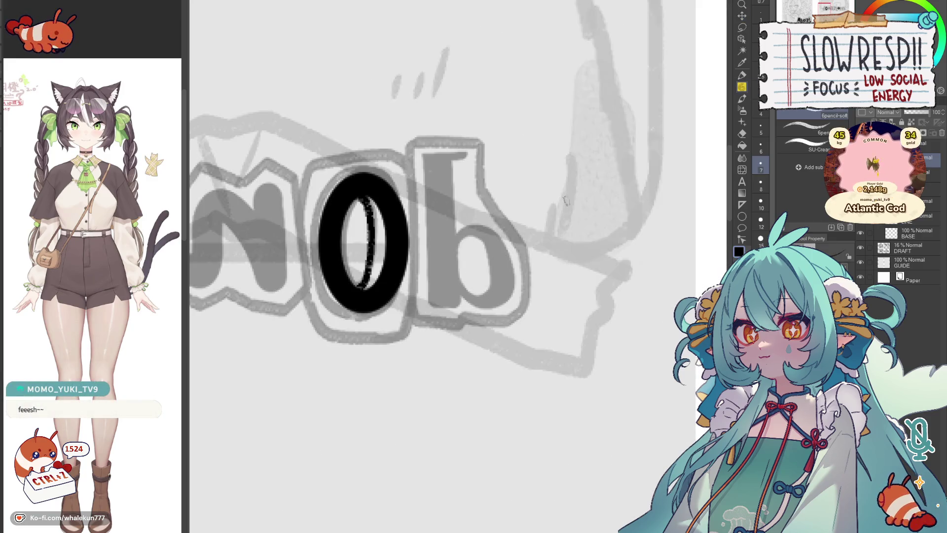
{"action": "scroll", "coordinate": [510, 314], "scroll_direction": "up", "scroll_amount": 2}
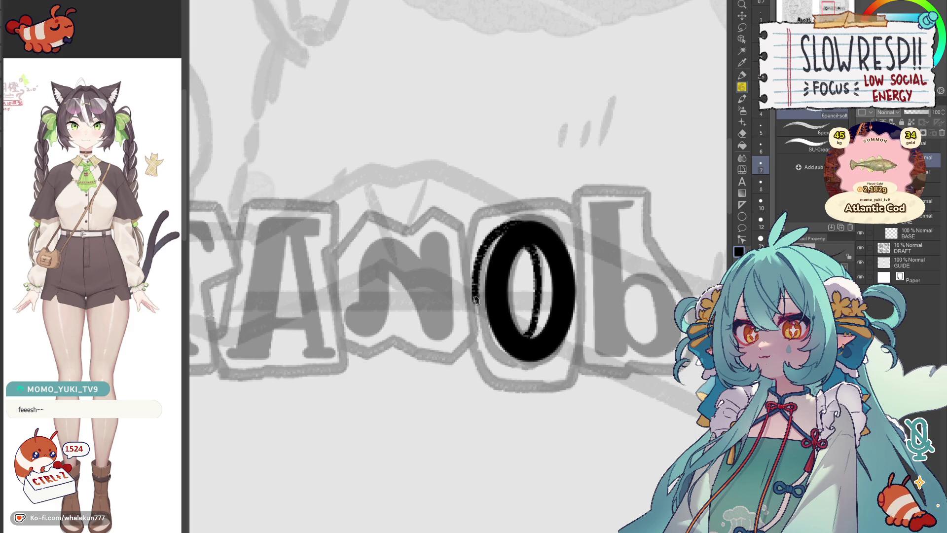
{"action": "scroll", "coordinate": [545, 334], "scroll_direction": "down", "scroll_amount": 2}
{"action": "scroll", "coordinate": [559, 308], "scroll_direction": "up", "scroll_amount": 2}
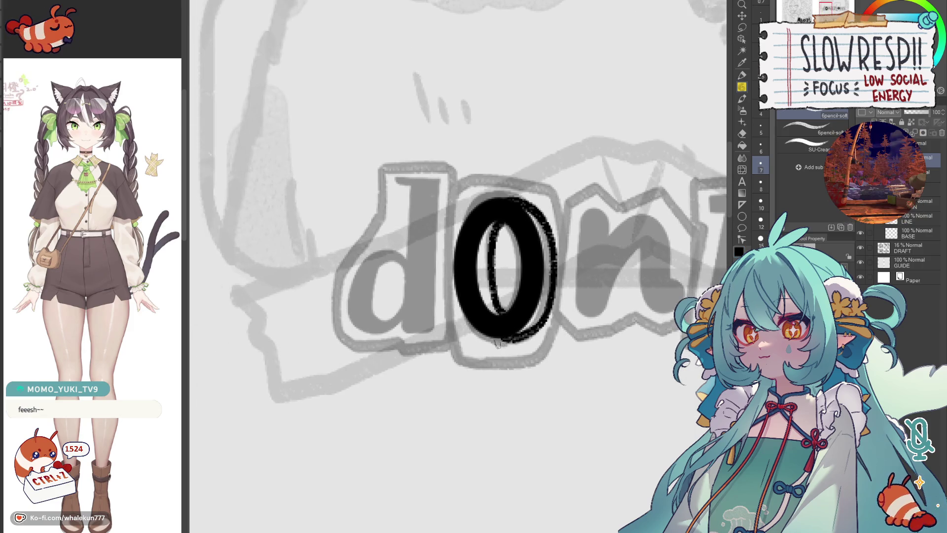
{"action": "key", "text": "p"}
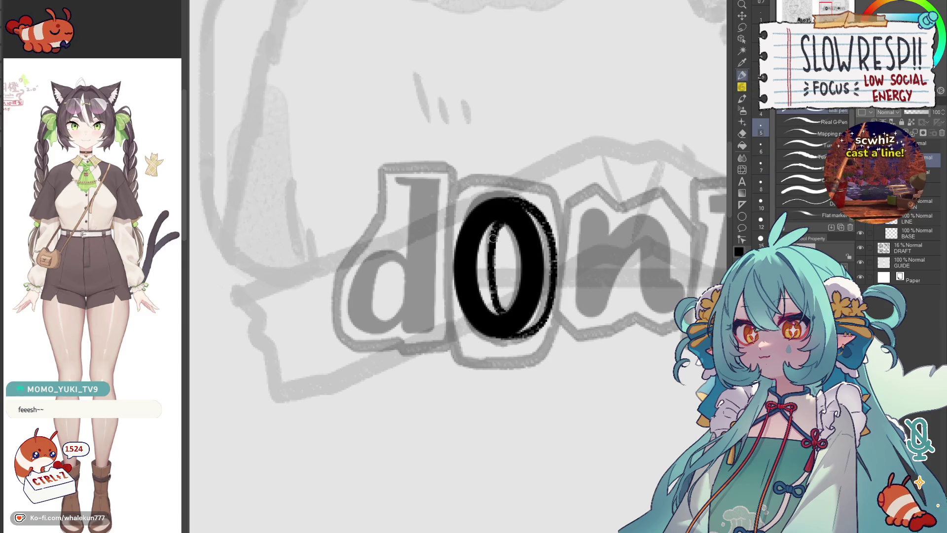
Step: Undo the rough outline strokes around the 0 while viewing the canvas mirrored
{"action": "key", "text": "ctrl+z"}
{"action": "key", "text": "ctrl+z"}
{"action": "key", "text": "ctrl+z"}
{"action": "key", "text": "ctrl+z"}
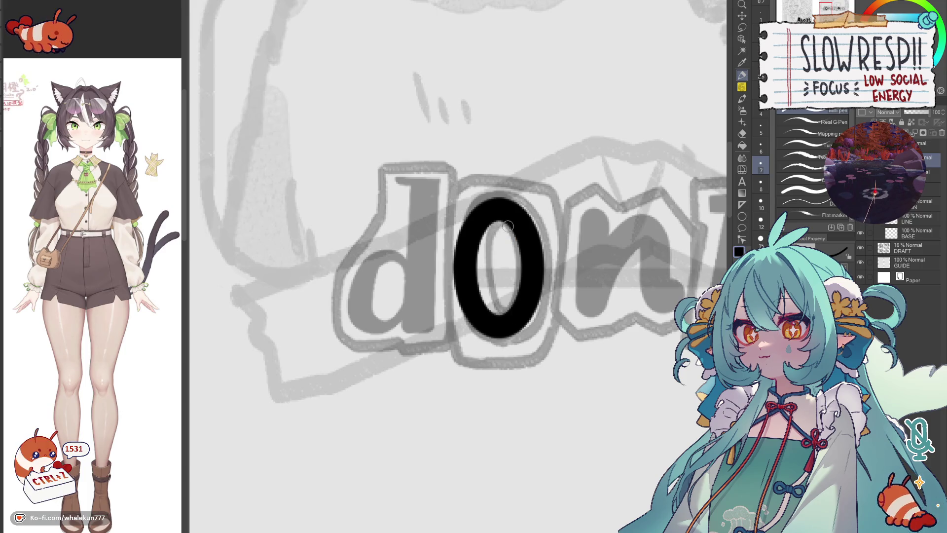
{"action": "key", "text": "h"}
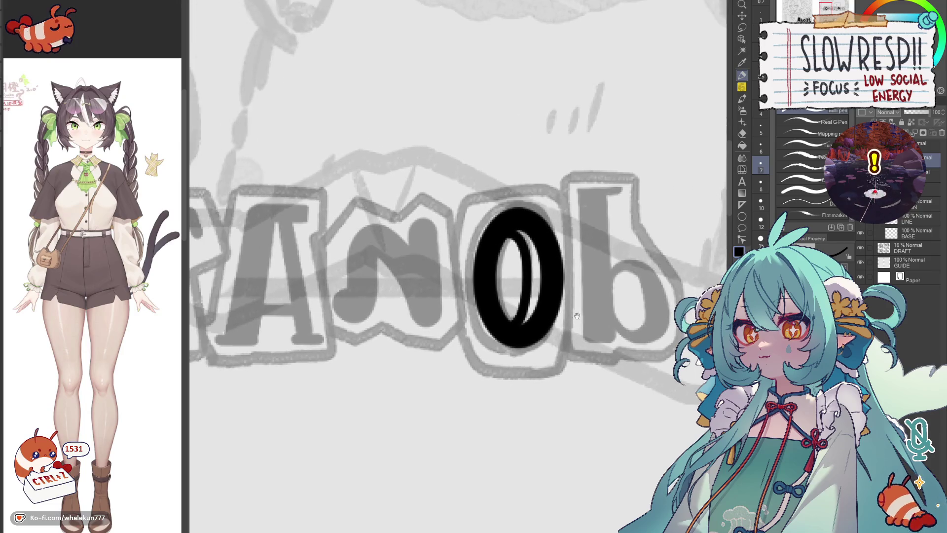
{"action": "key", "text": "ctrl+z"}
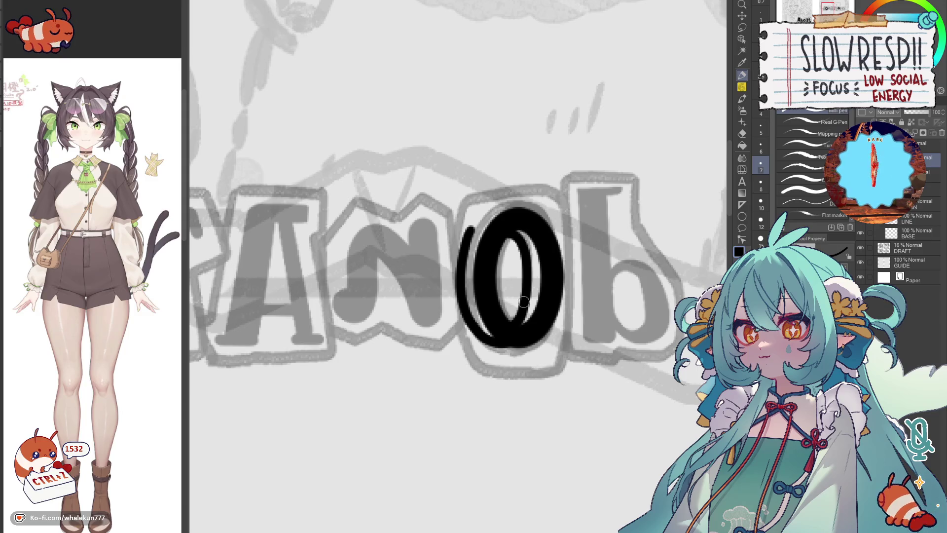
{"action": "key", "text": "ctrl+z"}
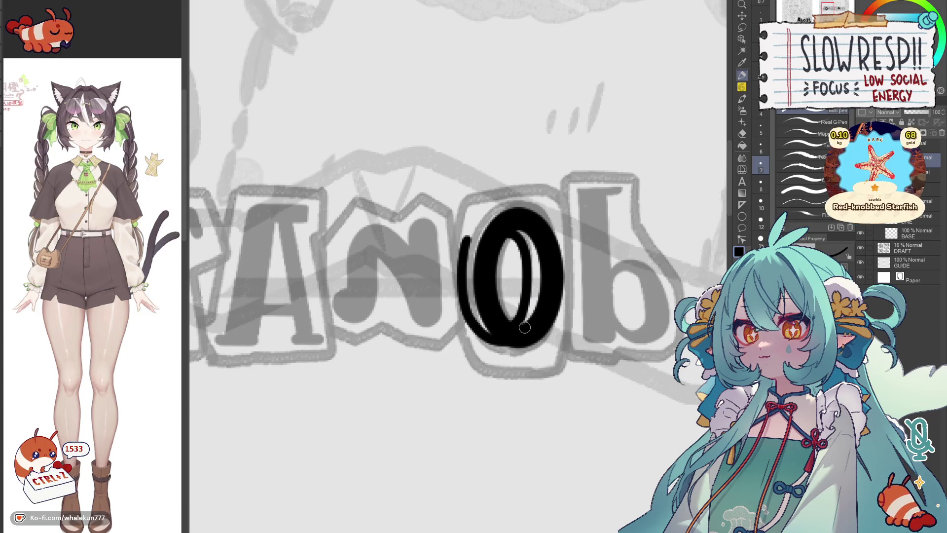
{"action": "key", "text": "ctrl+z"}
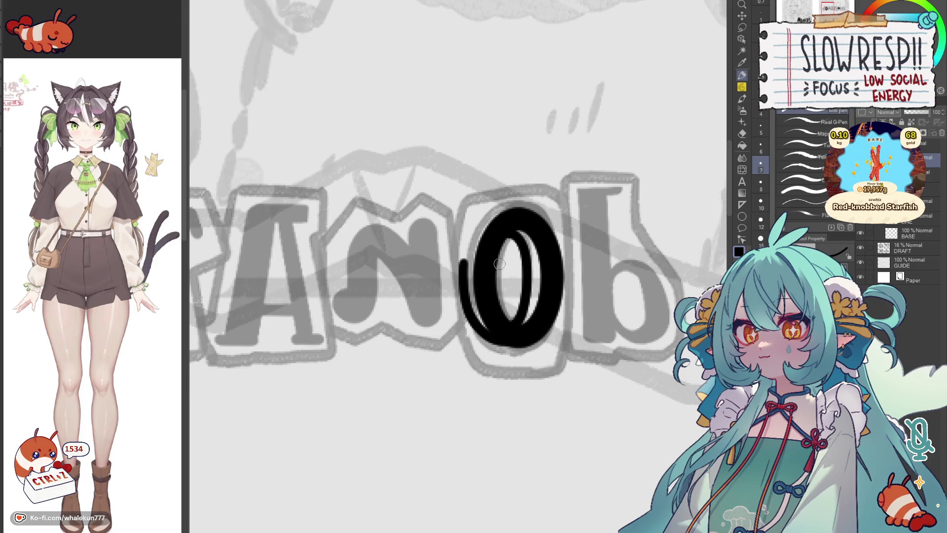
{"action": "key", "text": "ctrl+z"}
Step: Flip the canvas view back to normal and bring the sketched n into view
{"action": "left_click_drag", "start_coordinate": [490, 226], "coordinate": [541, 276]}
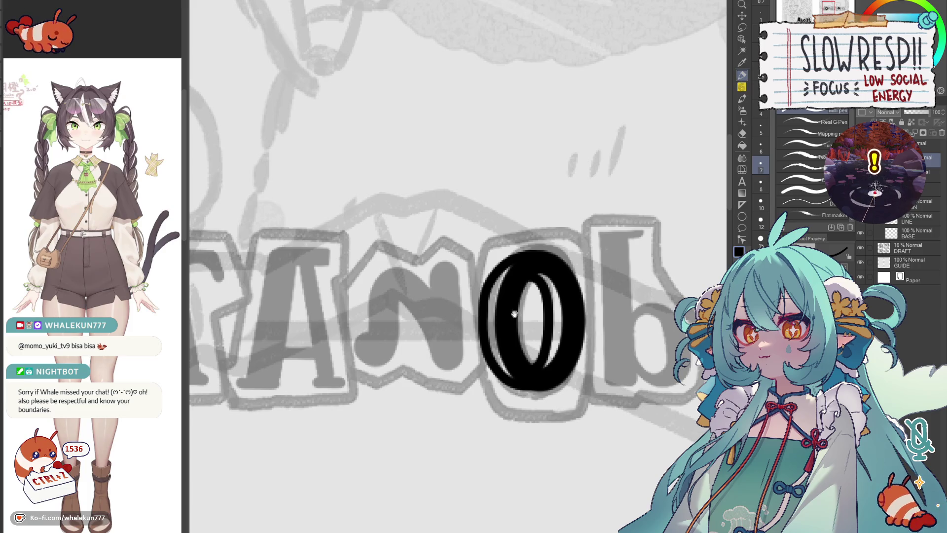
{"action": "left_click_drag", "start_coordinate": [520, 304], "coordinate": [469, 236]}
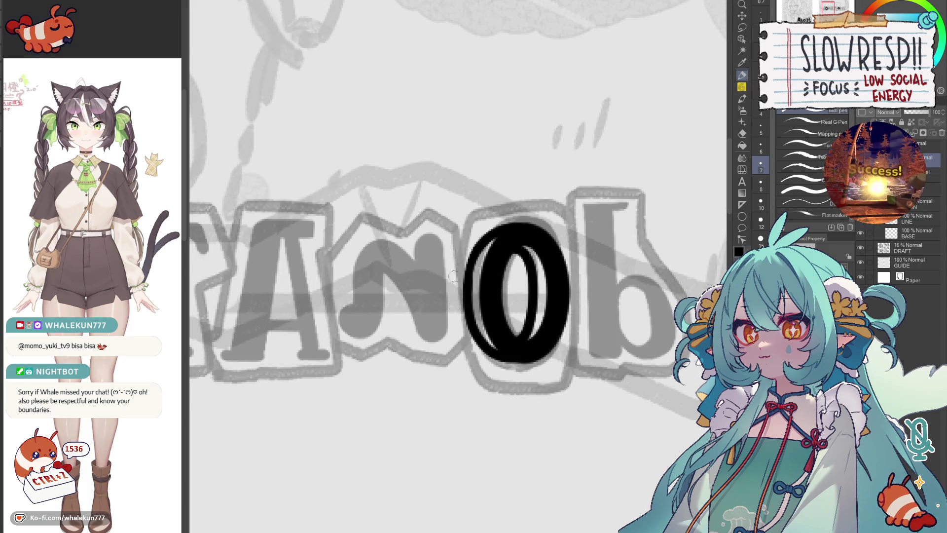
{"action": "key", "text": "h"}
{"action": "left_click_drag", "start_coordinate": [562, 284], "coordinate": [522, 276]}
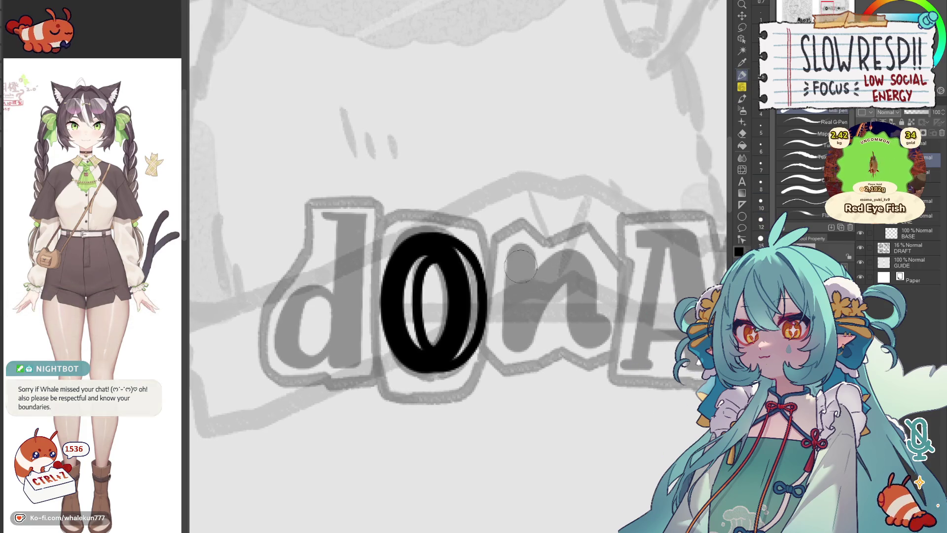
Step: Ink the n's vertical stem and its arch, redrawing the arch once
{"action": "mouse_move", "coordinate": [521, 252]}
{"action": "left_mouse_down"}
{"action": "mouse_move", "coordinate": [519, 336]}
{"action": "mouse_move", "coordinate": [574, 264]}
{"action": "left_mouse_up"}
{"action": "key", "text": "ctrl+z"}
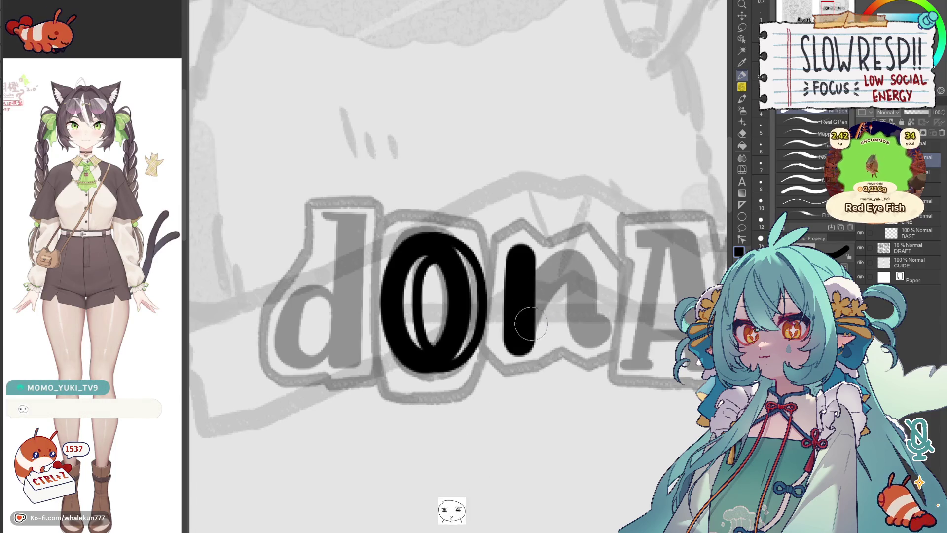
{"action": "mouse_move", "coordinate": [527, 292]}
{"action": "left_mouse_down"}
{"action": "mouse_move", "coordinate": [577, 271]}
{"action": "mouse_move", "coordinate": [595, 328]}
{"action": "left_mouse_up"}
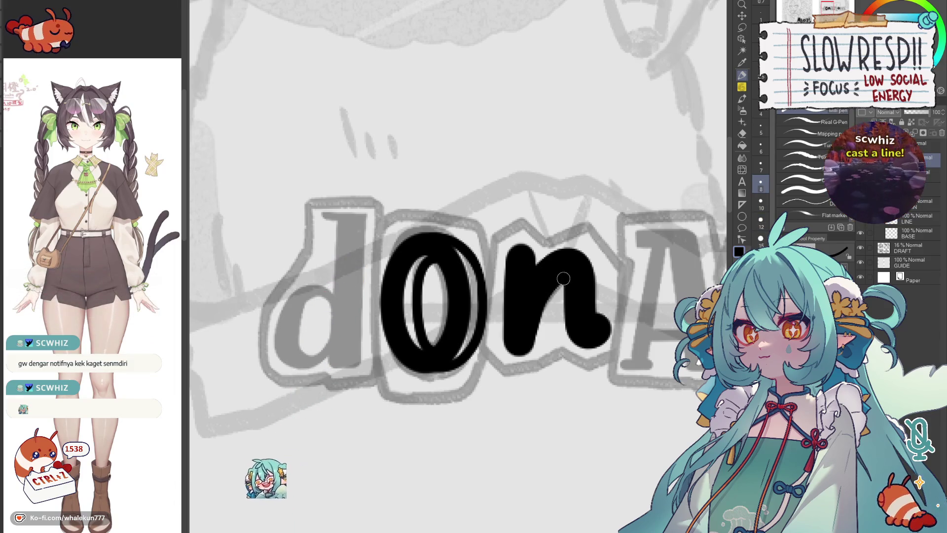
{"action": "scroll", "coordinate": [526, 285], "scroll_direction": "right", "scroll_amount": 3}
{"action": "scroll", "coordinate": [526, 286], "scroll_direction": "left", "scroll_amount": 2}
{"action": "scroll", "coordinate": [503, 267], "scroll_direction": "left", "scroll_amount": 3}
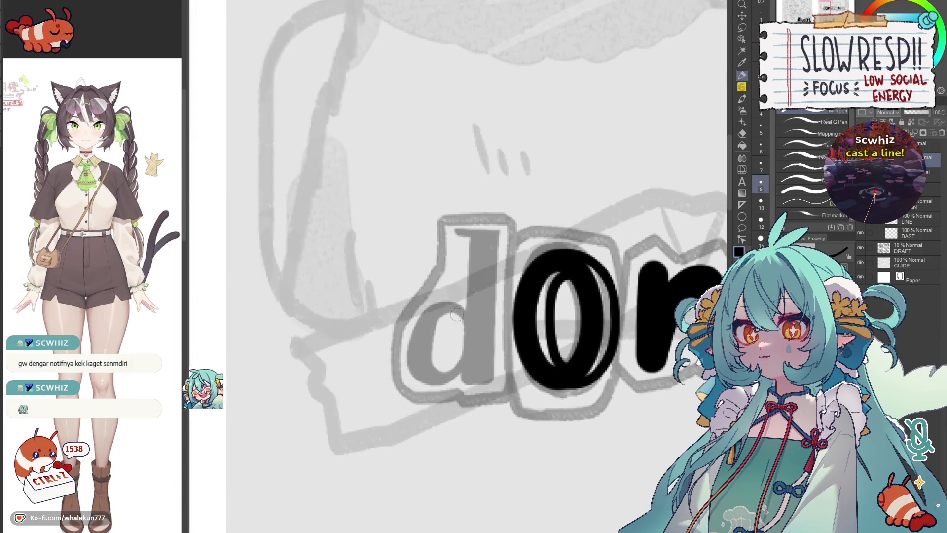
Step: Ink the d's stem and thicken it into a solid black stroke
{"action": "left_click_drag", "start_coordinate": [476, 240], "coordinate": [466, 384]}
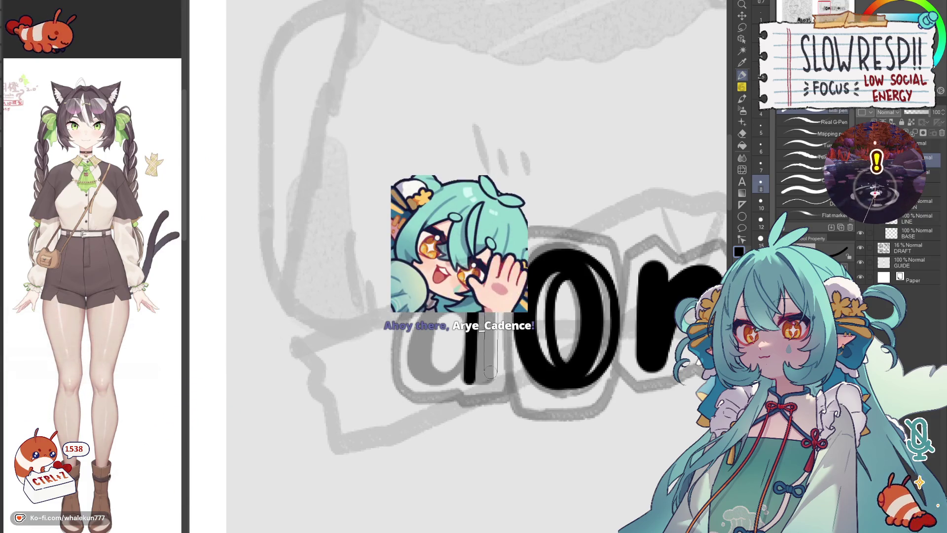
{"action": "mouse_move", "coordinate": [486, 378]}
{"action": "left_mouse_down"}
{"action": "mouse_move", "coordinate": [484, 359]}
{"action": "mouse_move", "coordinate": [570, 321]}
{"action": "left_mouse_up"}
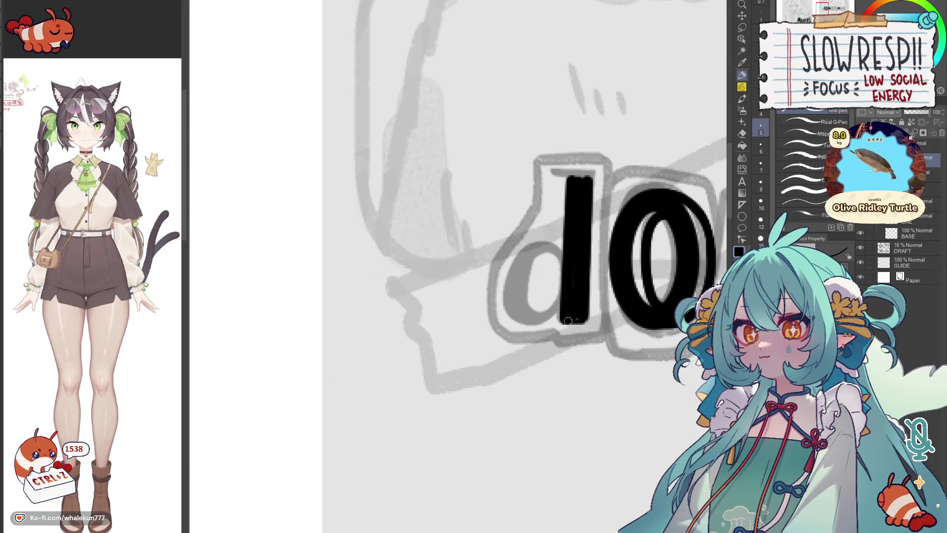
{"action": "scroll", "coordinate": [562, 311], "scroll_direction": "up", "scroll_amount": 2}
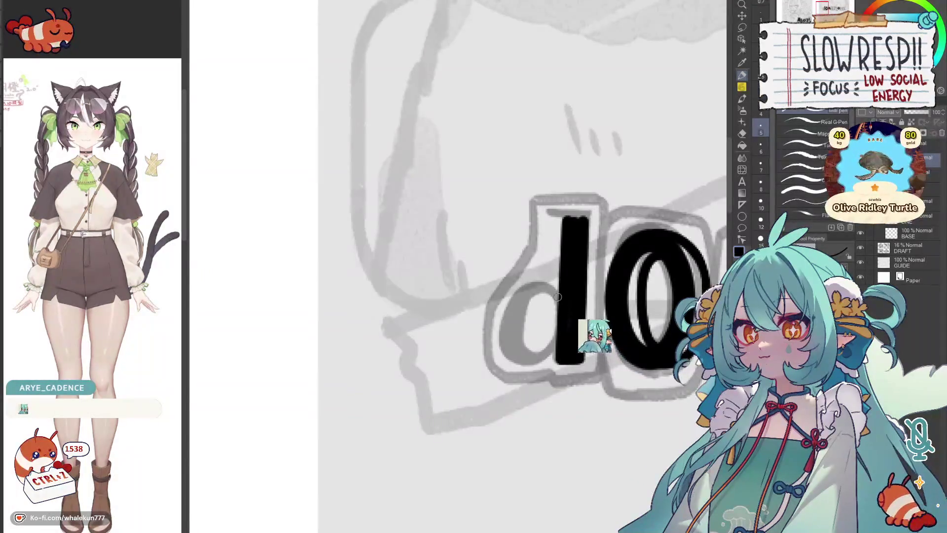
Step: Trace and fill the bowl of the d, undoing the last stray stroke
{"action": "left_click_drag", "start_coordinate": [554, 303], "coordinate": [555, 346]}
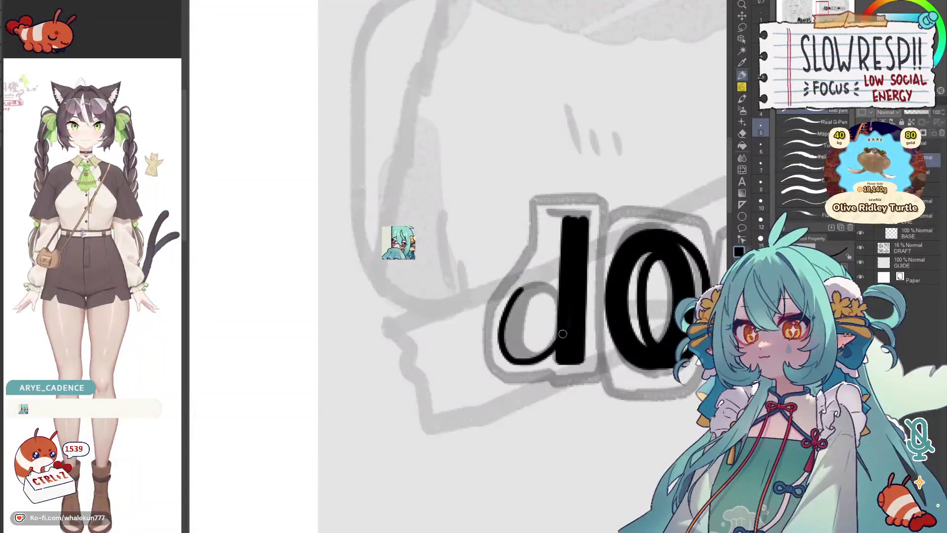
{"action": "left_click_drag", "start_coordinate": [523, 308], "coordinate": [539, 357]}
{"action": "left_click_drag", "start_coordinate": [547, 318], "coordinate": [563, 348]}
{"action": "key", "text": "ctrl+z"}
{"action": "key", "text": "ctrl+z"}
{"action": "scroll", "coordinate": [540, 355], "scroll_direction": "down", "scroll_amount": 3}
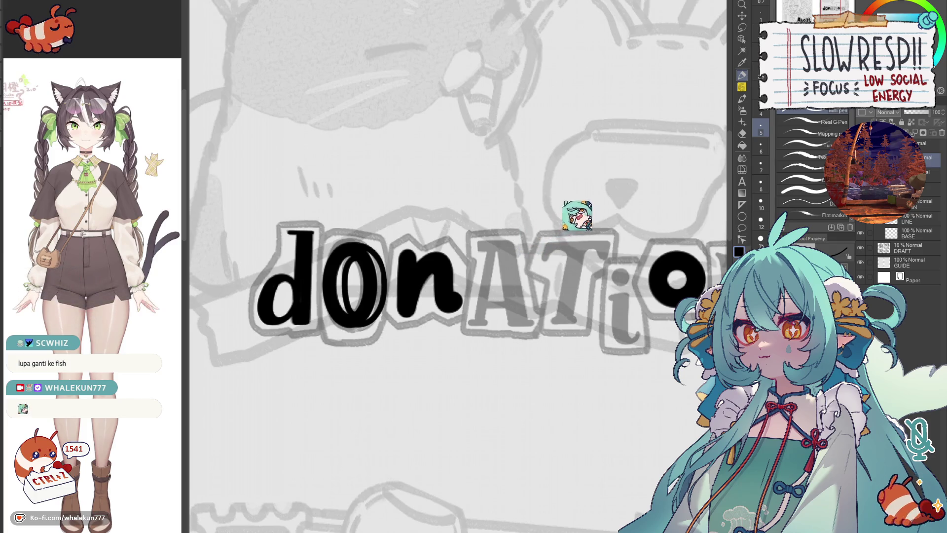
Step: Ink the T's slanted stem beneath its crossbar after the n
{"action": "mouse_move", "coordinate": [521, 275]}
{"action": "left_mouse_down"}
{"action": "mouse_move", "coordinate": [500, 275]}
{"action": "mouse_move", "coordinate": [549, 275]}
{"action": "mouse_move", "coordinate": [564, 243]}
{"action": "mouse_move", "coordinate": [534, 250]}
{"action": "left_mouse_up"}
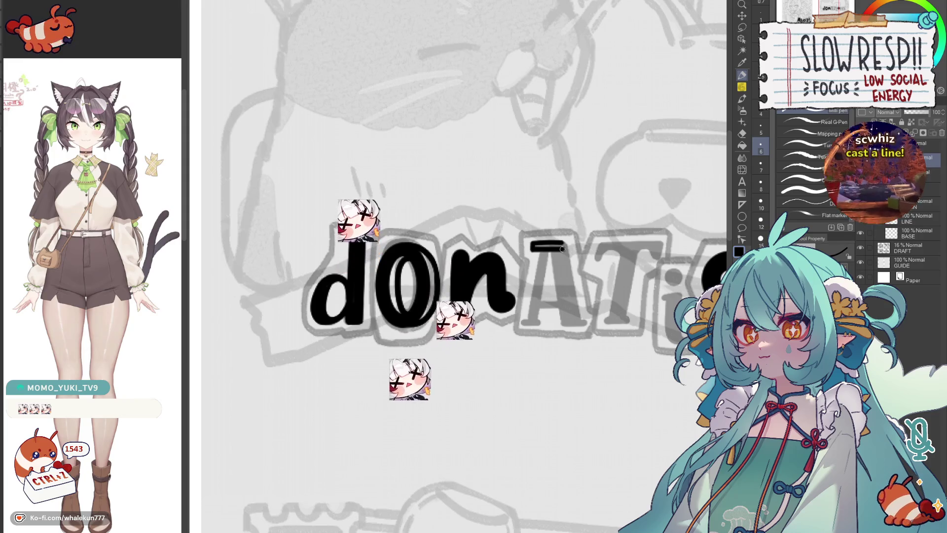
{"action": "scroll", "coordinate": [553, 251], "scroll_direction": "up", "scroll_amount": 2}
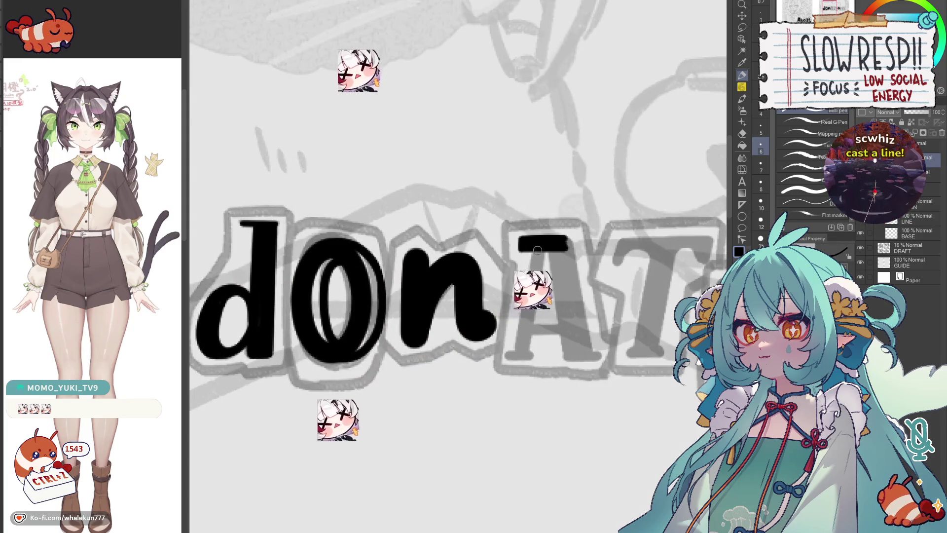
{"action": "left_click_drag", "start_coordinate": [544, 238], "coordinate": [518, 352]}
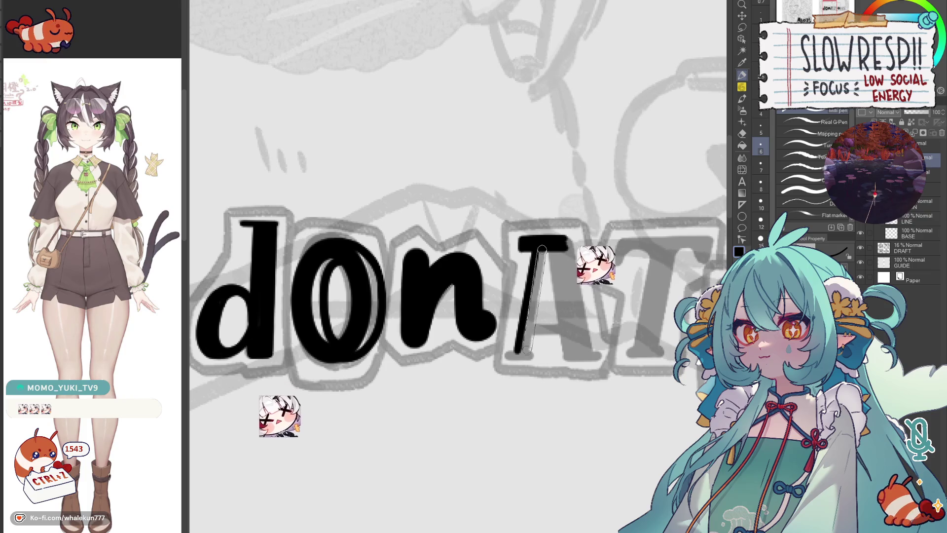
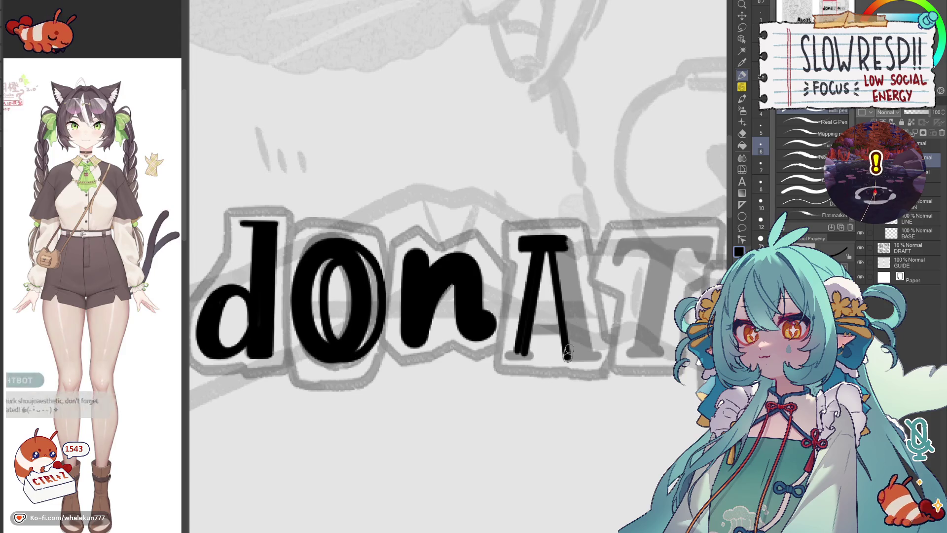
Step: Thicken the A's right leg with extra black pen strokes
{"action": "left_click_drag", "start_coordinate": [571, 255], "coordinate": [590, 360]}
{"action": "left_click_drag", "start_coordinate": [554, 252], "coordinate": [567, 297]}
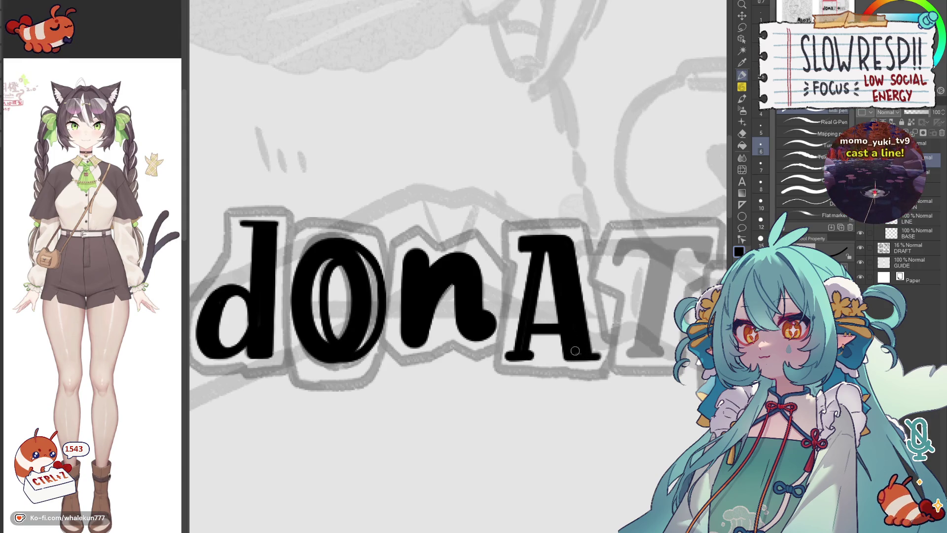
{"action": "left_click_drag", "start_coordinate": [598, 357], "coordinate": [540, 370]}
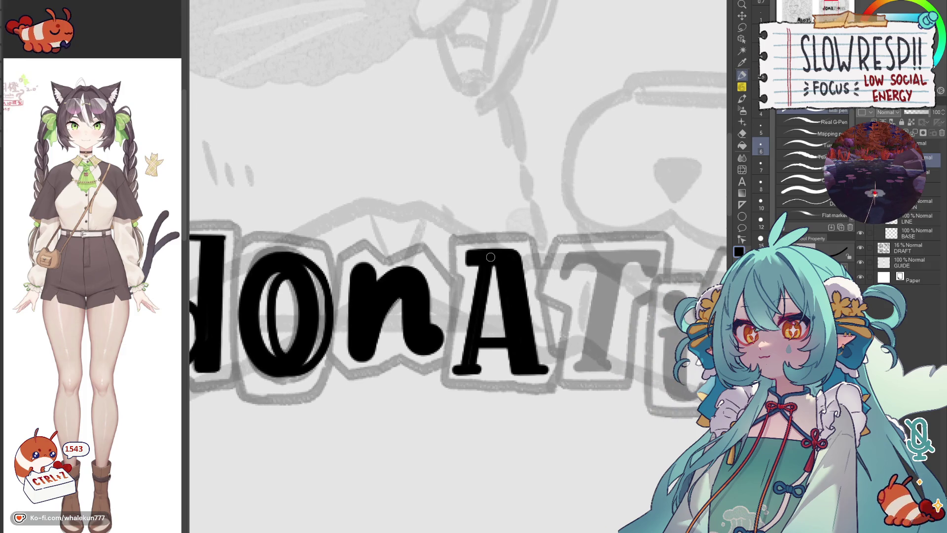
{"action": "scroll", "coordinate": [582, 263], "scroll_direction": "right", "scroll_amount": 2}
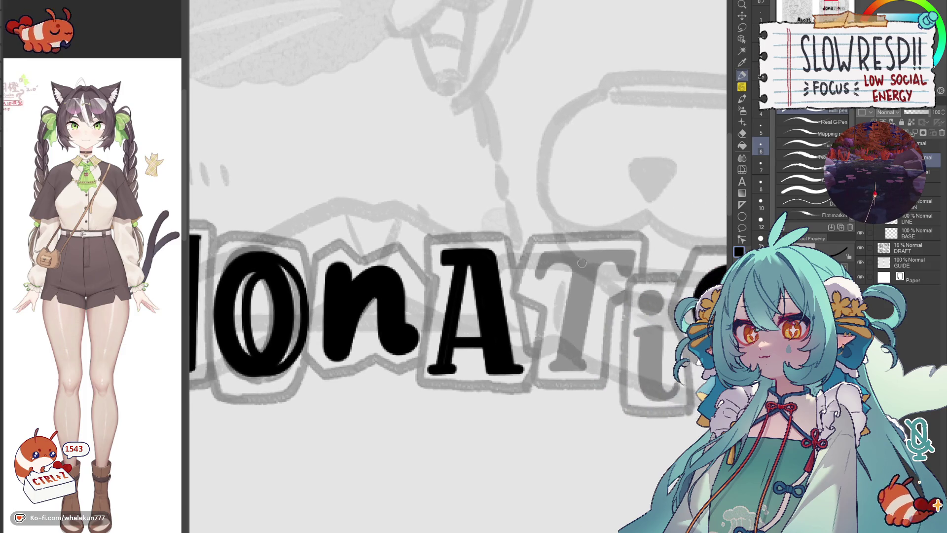
Step: Ink the T's top bar and stem solid black over its sketch
{"action": "left_click", "coordinate": [546, 255], "text": "shift"}
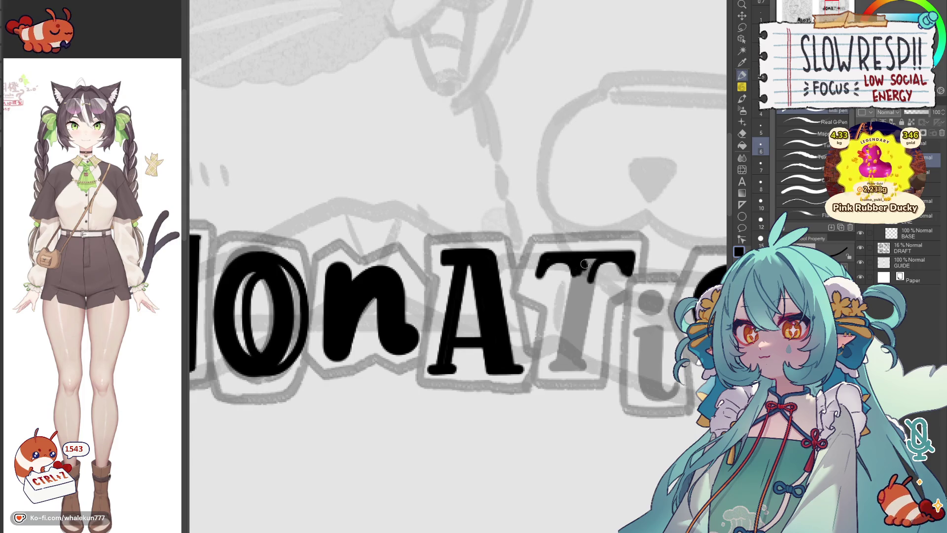
{"action": "left_click_drag", "start_coordinate": [574, 271], "coordinate": [559, 354]}
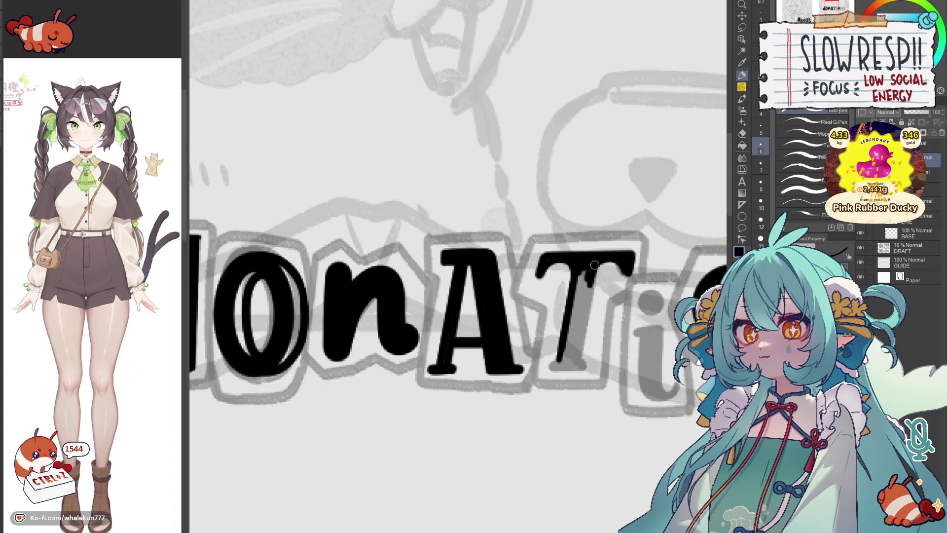
{"action": "mouse_move", "coordinate": [591, 265]}
{"action": "left_mouse_down"}
{"action": "mouse_move", "coordinate": [577, 361]}
{"action": "mouse_move", "coordinate": [594, 294]}
{"action": "mouse_move", "coordinate": [608, 299]}
{"action": "left_mouse_up"}
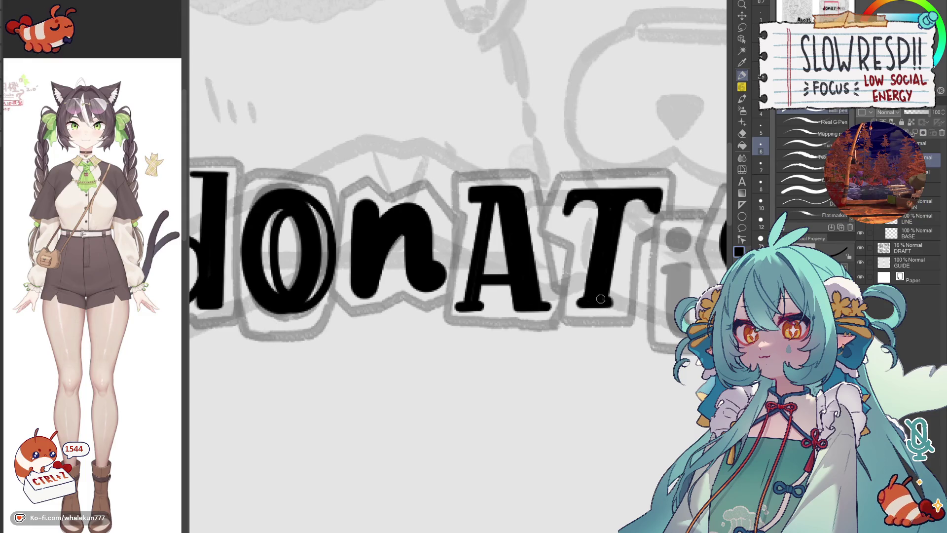
{"action": "scroll", "coordinate": [599, 299], "scroll_direction": "down", "scroll_amount": 3}
{"action": "scroll", "coordinate": [668, 233], "scroll_direction": "up", "scroll_amount": 3}
Step: Try an ellipse-tool dot for the i, undo it, and return to the pen
{"action": "key", "text": "u"}
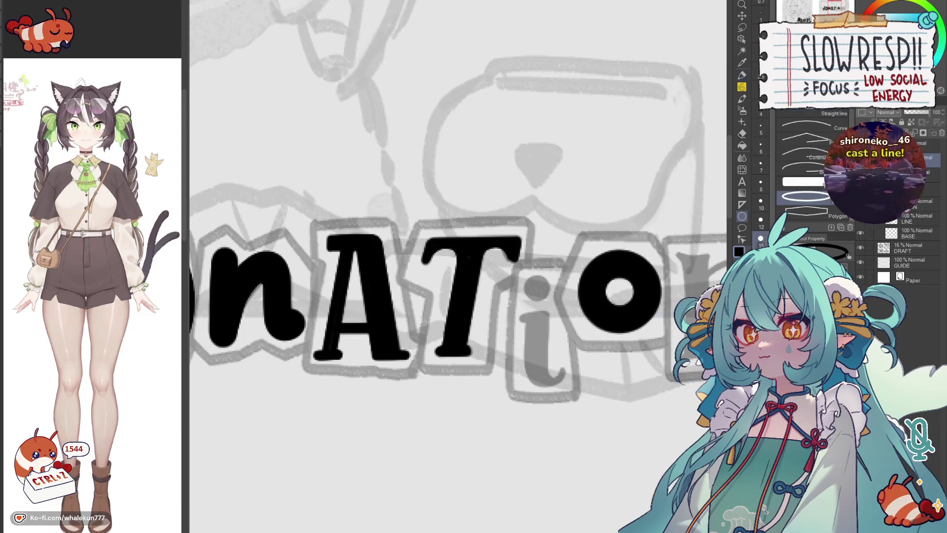
{"action": "left_click_drag", "start_coordinate": [521, 271], "coordinate": [548, 297]}
{"action": "key", "text": "ctrl+z"}
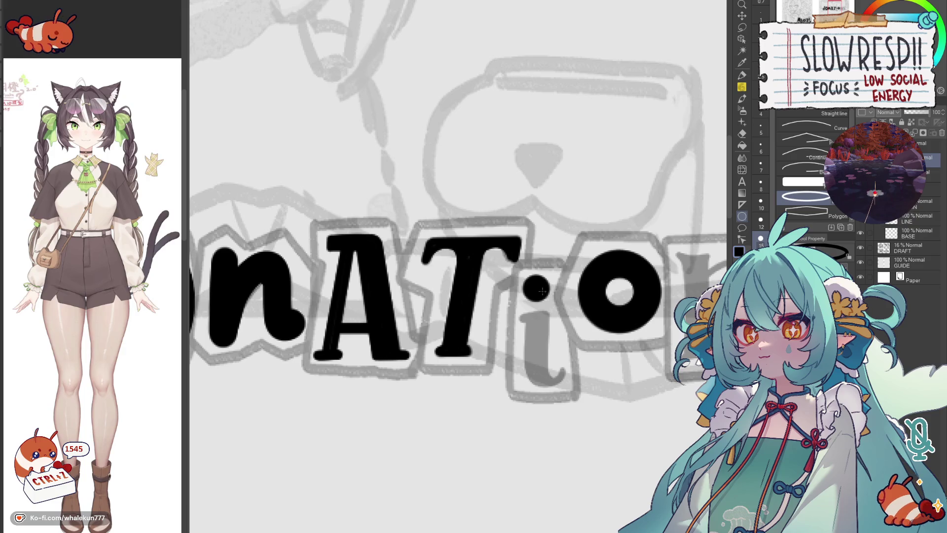
{"action": "key", "text": "p"}
Step: Ink the i's stem and body solid black with the pen
{"action": "mouse_move", "coordinate": [528, 315]}
{"action": "left_mouse_down"}
{"action": "mouse_move", "coordinate": [557, 301]}
{"action": "mouse_move", "coordinate": [561, 361]}
{"action": "mouse_move", "coordinate": [594, 349]}
{"action": "mouse_move", "coordinate": [593, 360]}
{"action": "left_mouse_up"}
{"action": "left_click_drag", "start_coordinate": [572, 323], "coordinate": [567, 301]}
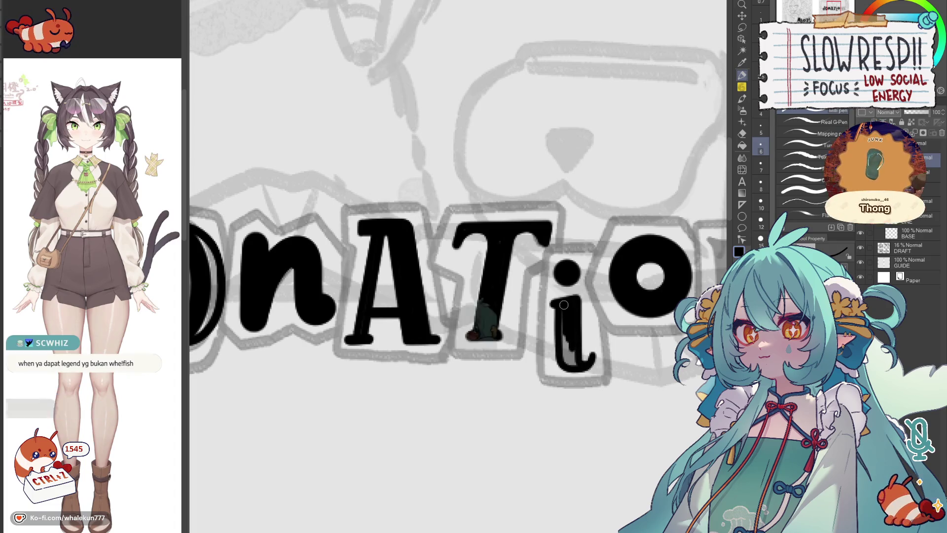
{"action": "left_click_drag", "start_coordinate": [570, 338], "coordinate": [575, 353]}
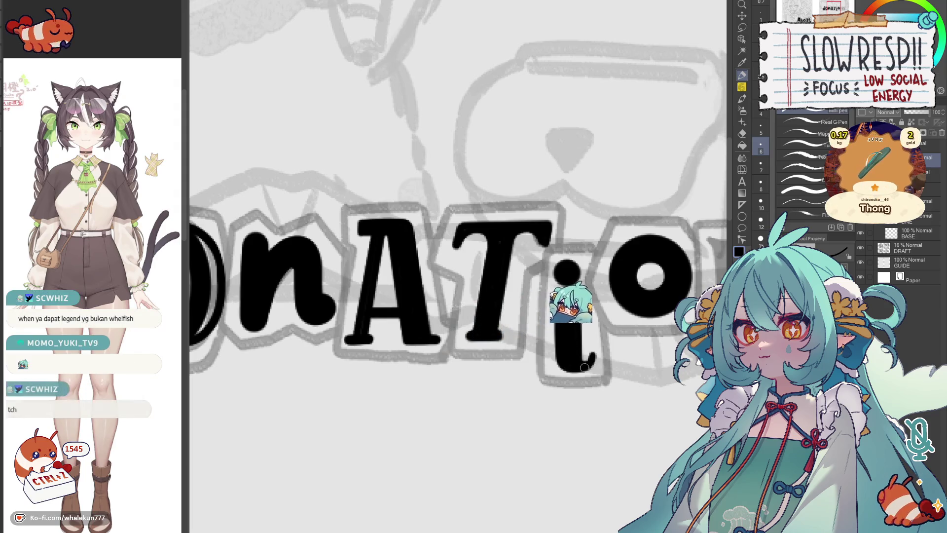
{"action": "left_click_drag", "start_coordinate": [674, 294], "coordinate": [542, 292]}
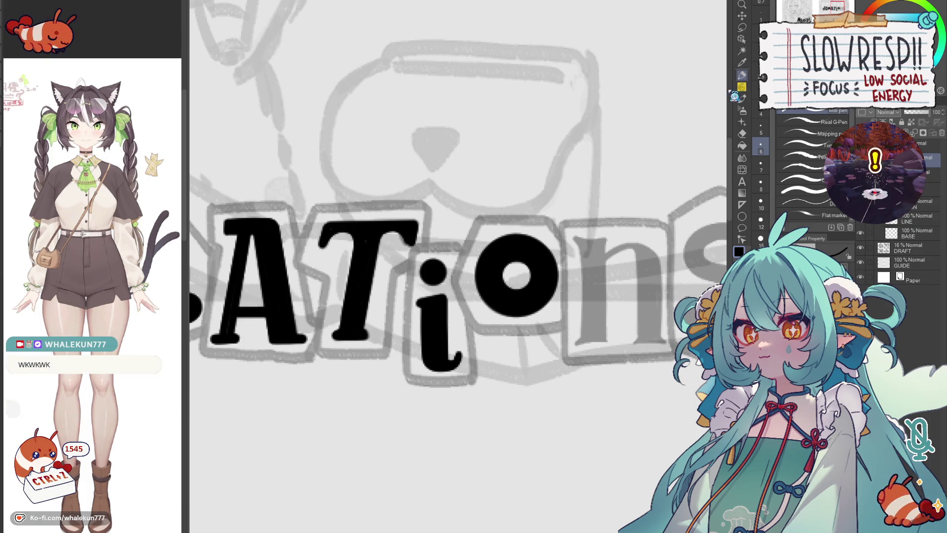
Step: Ink the n's stems with straight vertical edges and black fill, redoing a bad stroke
{"action": "mouse_move", "coordinate": [557, 326]}
{"action": "left_mouse_down"}
{"action": "mouse_move", "coordinate": [518, 302]}
{"action": "mouse_move", "coordinate": [546, 237]}
{"action": "mouse_move", "coordinate": [559, 238]}
{"action": "left_mouse_up"}
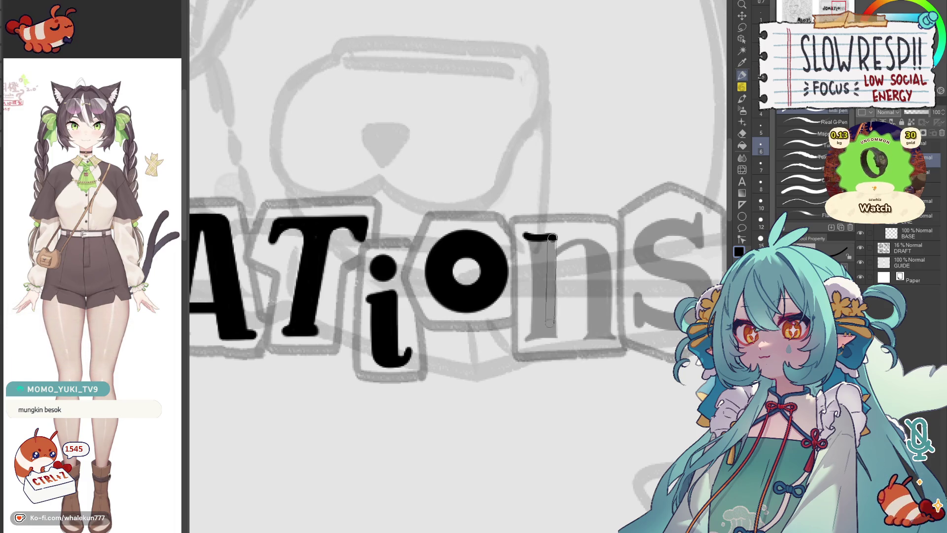
{"action": "left_click_drag", "start_coordinate": [554, 238], "coordinate": [552, 334]}
{"action": "key", "text": "ctrl+z"}
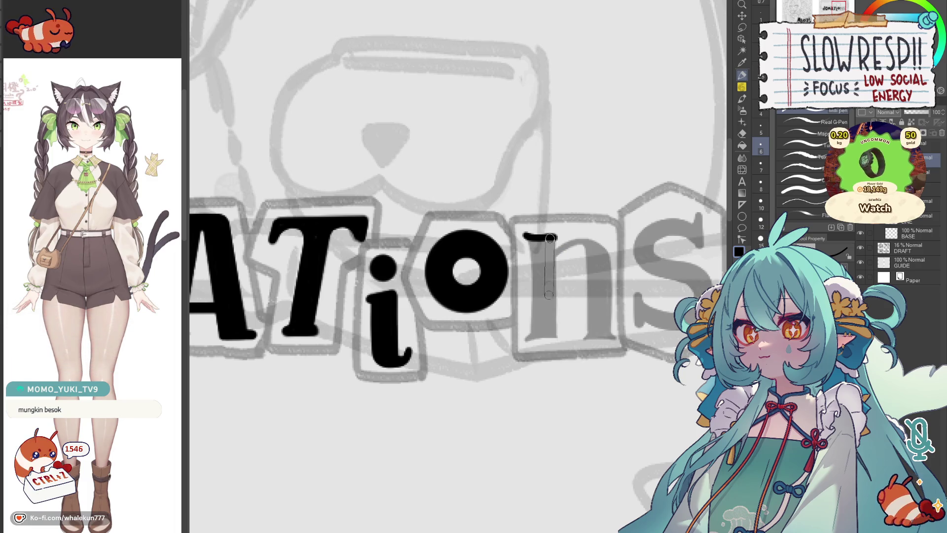
{"action": "left_click_drag", "start_coordinate": [550, 237], "coordinate": [551, 236]}
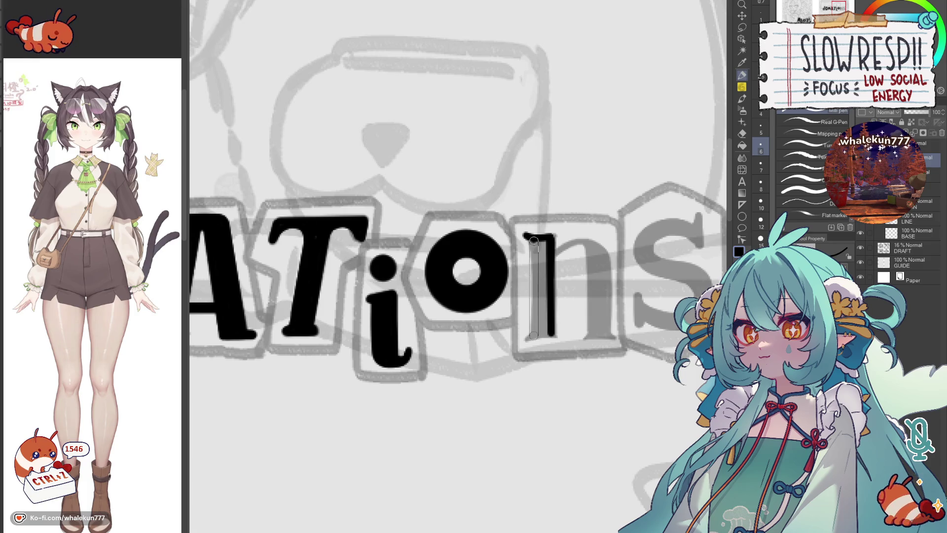
{"action": "left_click_drag", "start_coordinate": [532, 336], "coordinate": [534, 333]}
{"action": "left_click_drag", "start_coordinate": [541, 246], "coordinate": [541, 270]}
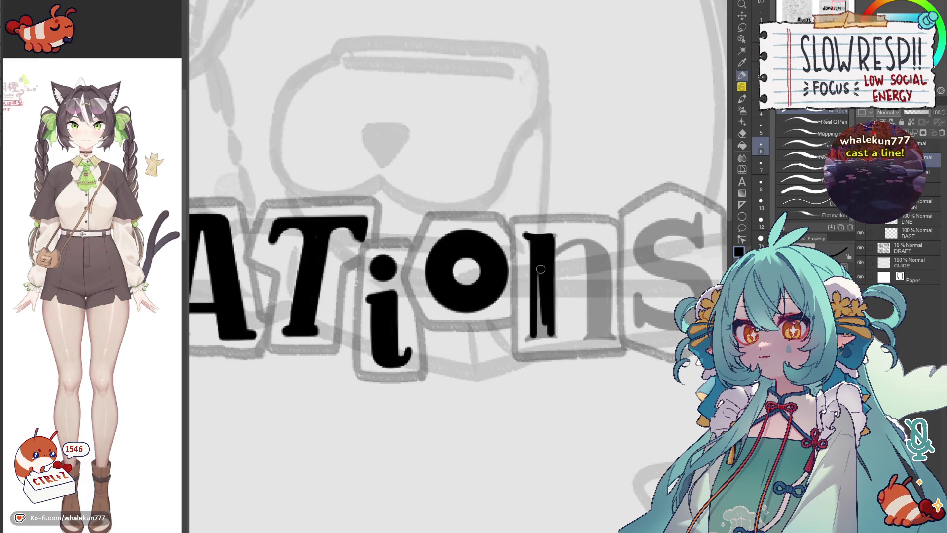
Step: Redraw the n's right edge top to bottom and mirror the view to check it
{"action": "left_click_drag", "start_coordinate": [540, 327], "coordinate": [549, 310]}
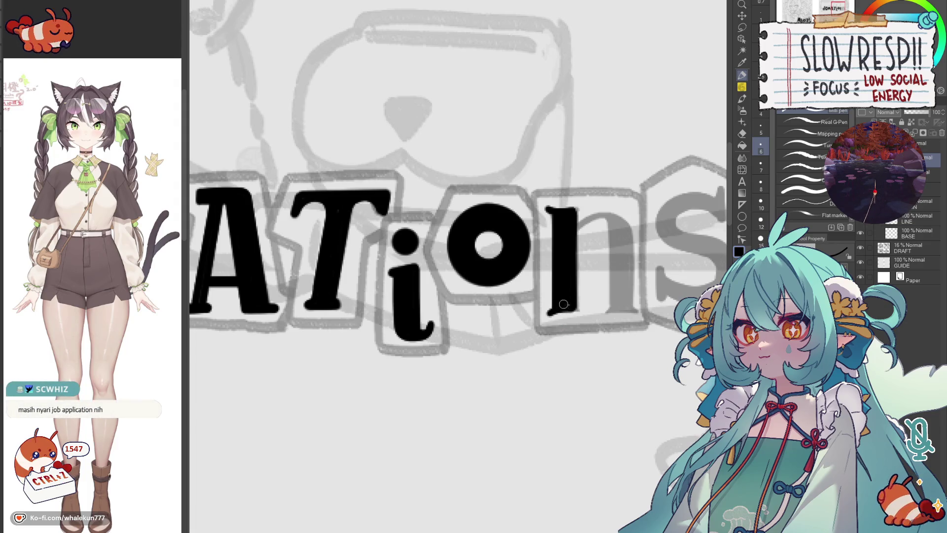
{"action": "scroll", "coordinate": [575, 307], "scroll_direction": "up", "scroll_amount": 2}
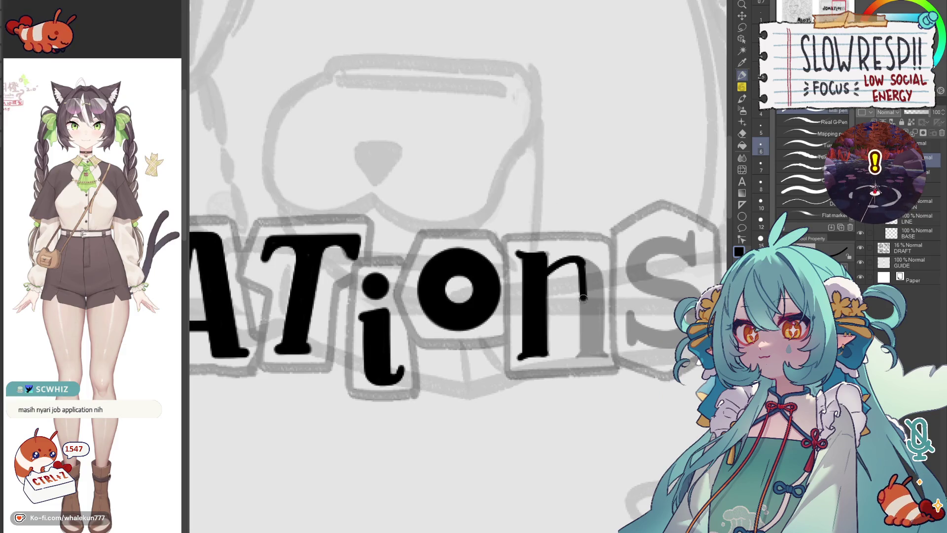
{"action": "key", "text": "ctrl+z"}
{"action": "left_click_drag", "start_coordinate": [581, 259], "coordinate": [584, 344]}
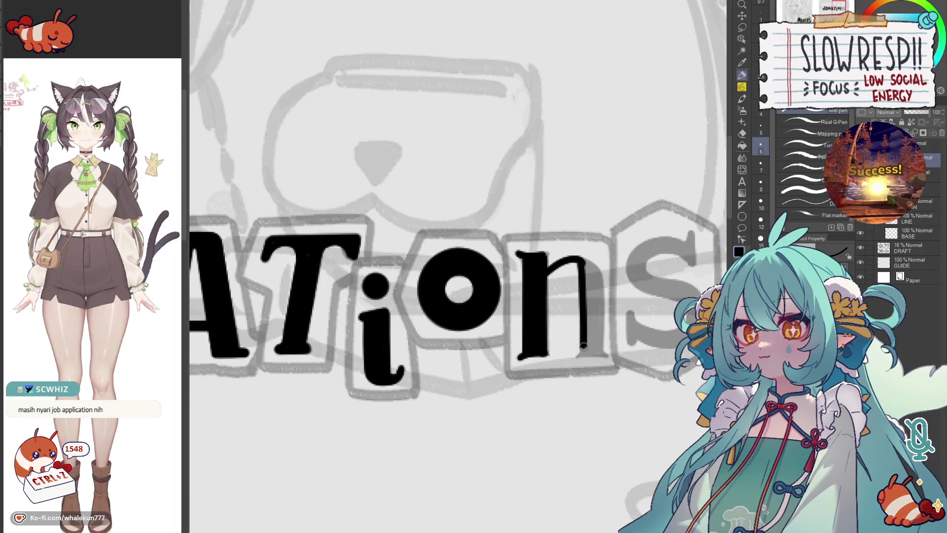
{"action": "key", "text": "h"}
{"action": "scroll", "coordinate": [548, 246], "scroll_direction": "up", "scroll_amount": 2}
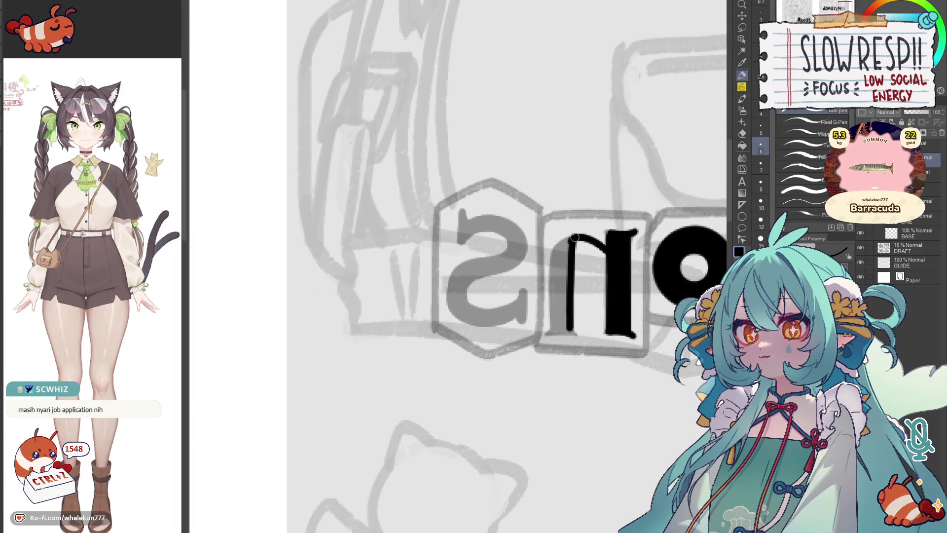
Step: Add a stroke down the n's right edge and move toward the end of the lettering
{"action": "left_click_drag", "start_coordinate": [560, 245], "coordinate": [553, 319]}
{"action": "key", "text": "h"}
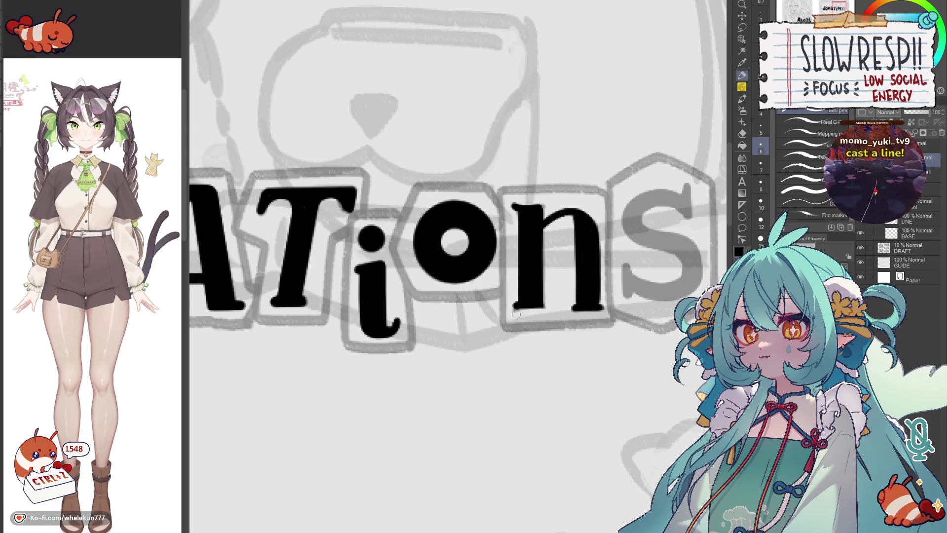
{"action": "left_click_drag", "start_coordinate": [586, 292], "coordinate": [520, 315]}
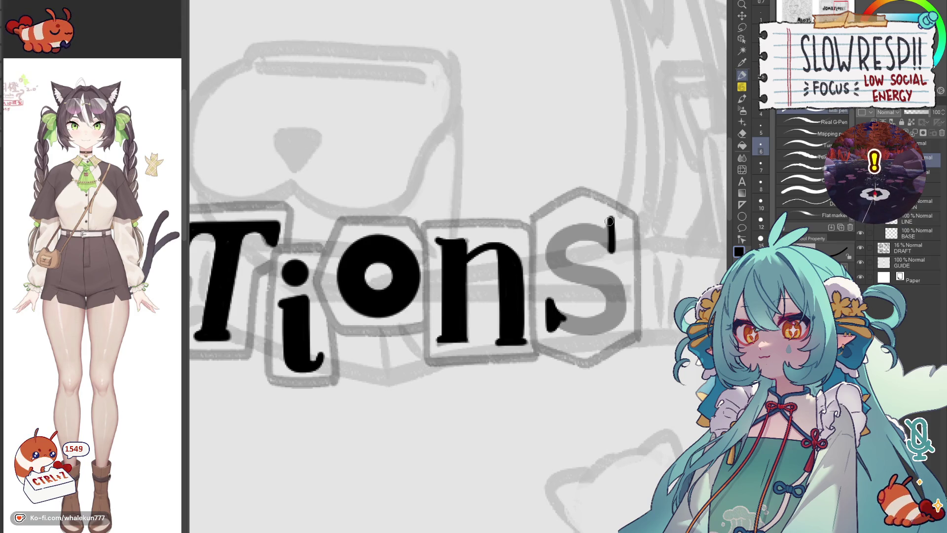
Step: Ink the top curve of the final s while the canvas is mirrored, then unmirror
{"action": "key", "text": "h"}
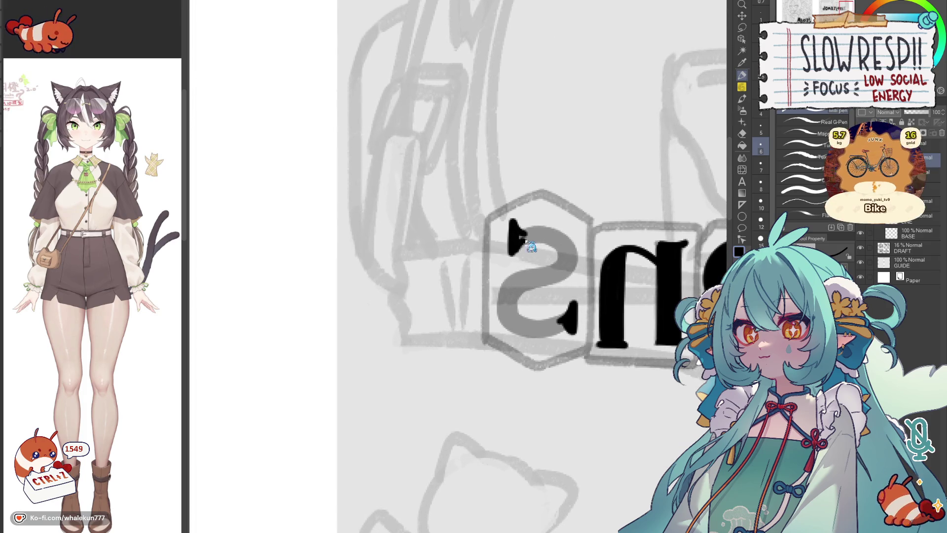
{"action": "left_click_drag", "start_coordinate": [515, 230], "coordinate": [554, 268]}
{"action": "key", "text": "h"}
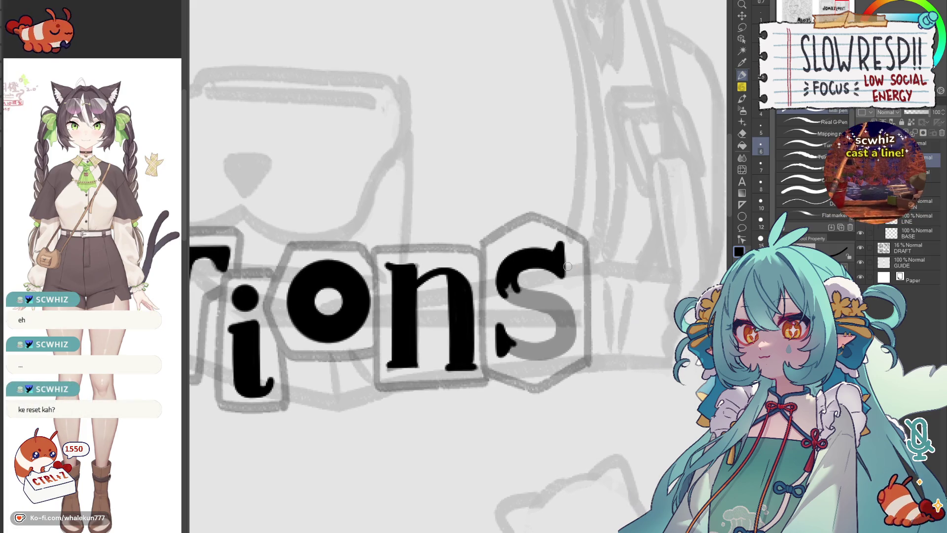
{"action": "left_click_drag", "start_coordinate": [581, 262], "coordinate": [510, 264]}
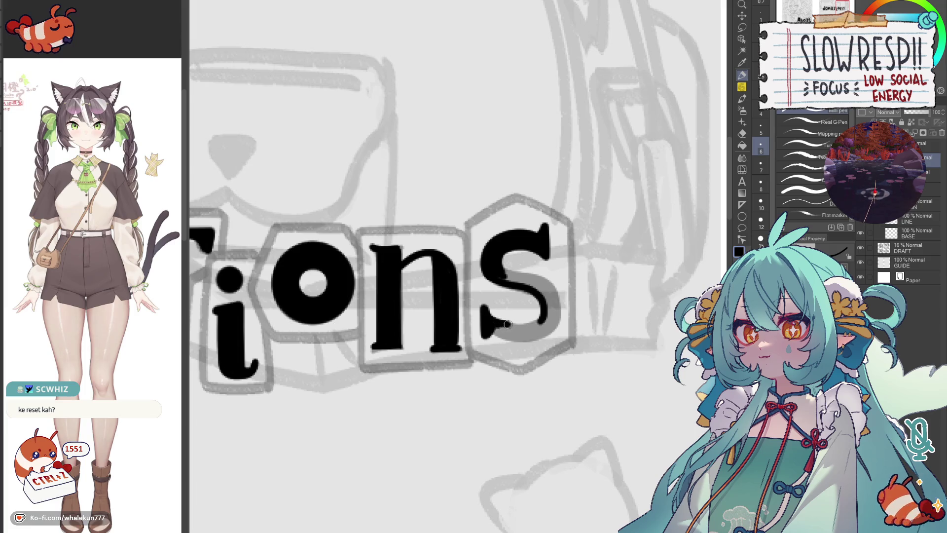
Step: Ink the s's lower part and left curve, using the mirrored view for the curve
{"action": "left_click_drag", "start_coordinate": [488, 318], "coordinate": [526, 330]}
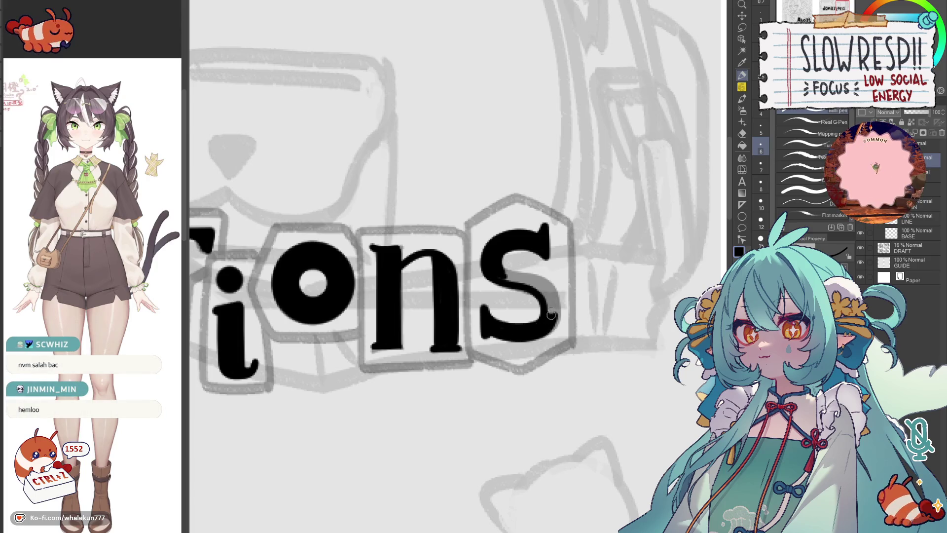
{"action": "key", "text": "h"}
{"action": "left_click_drag", "start_coordinate": [427, 315], "coordinate": [478, 283]}
{"action": "mouse_move", "coordinate": [467, 287]}
{"action": "left_mouse_down"}
{"action": "mouse_move", "coordinate": [451, 324]}
{"action": "mouse_move", "coordinate": [500, 281]}
{"action": "left_mouse_up"}
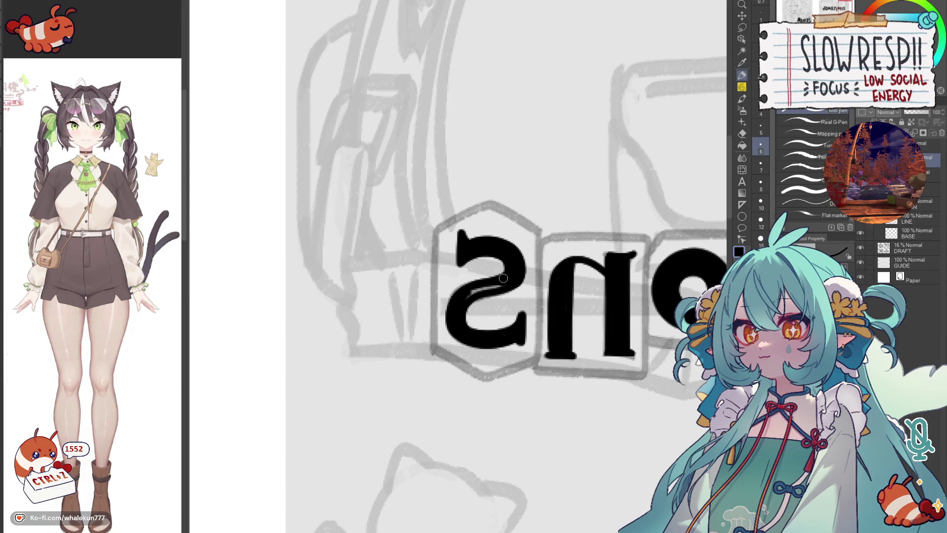
{"action": "key", "text": "h"}
{"action": "scroll", "coordinate": [555, 307], "scroll_direction": "up", "scroll_amount": 2}
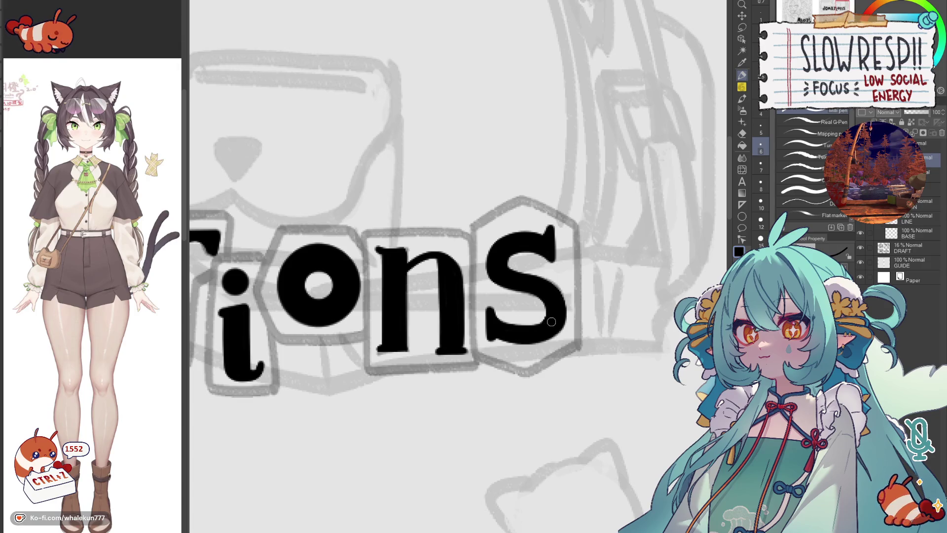
{"action": "scroll", "coordinate": [575, 306], "scroll_direction": "down", "scroll_amount": 3}
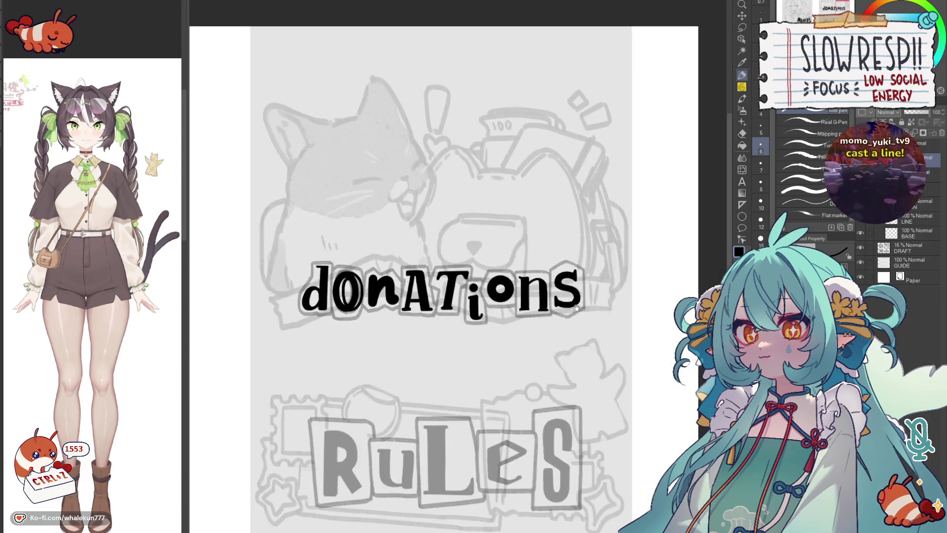
{"action": "scroll", "coordinate": [574, 306], "scroll_direction": "down", "scroll_amount": 2}
{"action": "scroll", "coordinate": [575, 306], "scroll_direction": "up", "scroll_amount": 3}
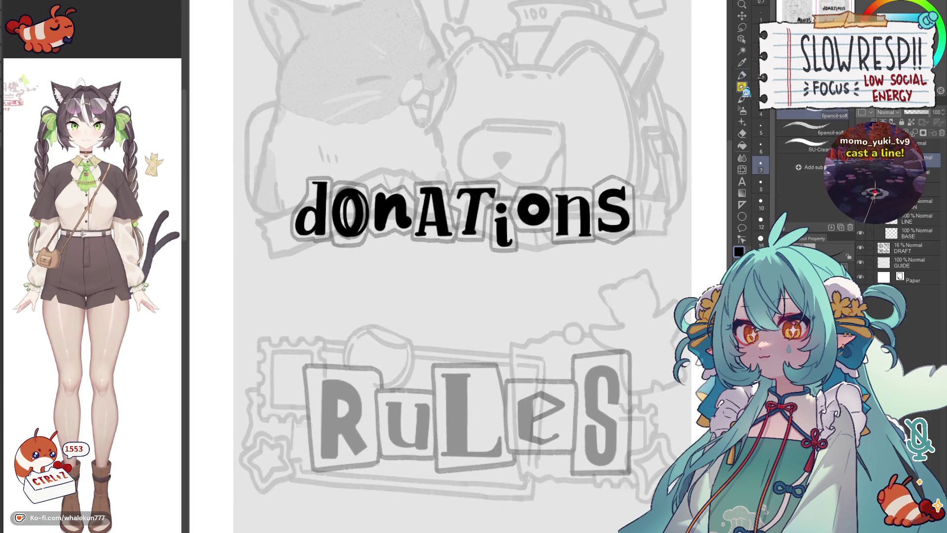
{"action": "scroll", "coordinate": [485, 274], "scroll_direction": "up", "scroll_amount": 3}
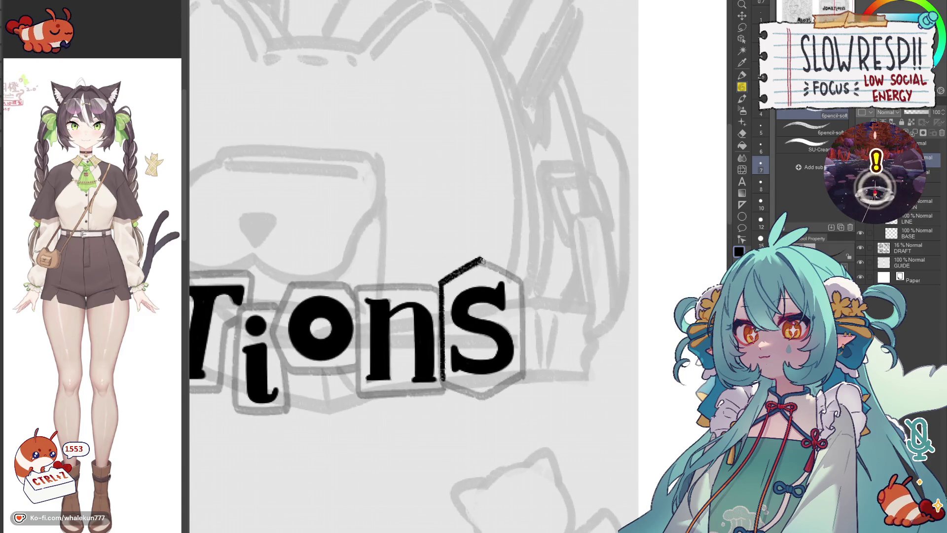
Step: Undo the rough hexagon outline strokes around the s
{"action": "key", "text": "ctrl+z"}
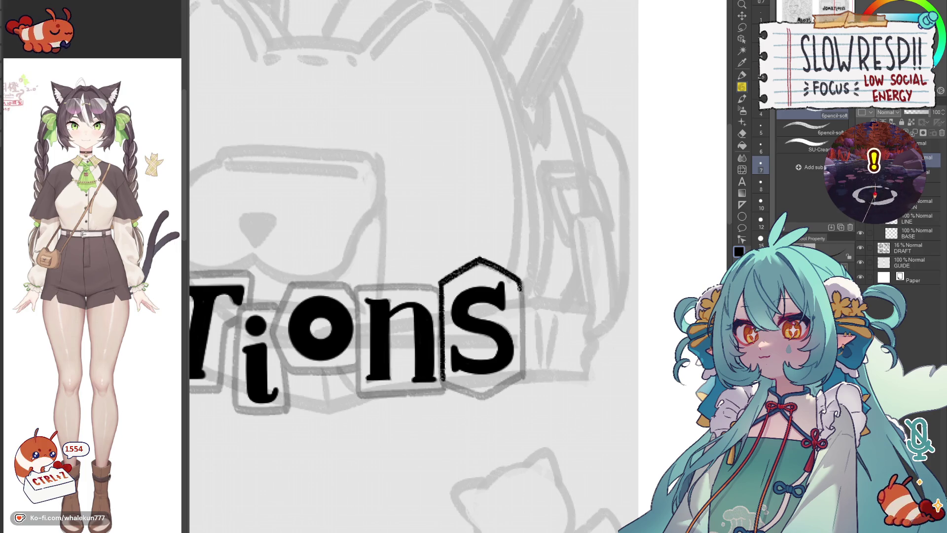
{"action": "left_click_drag", "start_coordinate": [523, 361], "coordinate": [544, 313]}
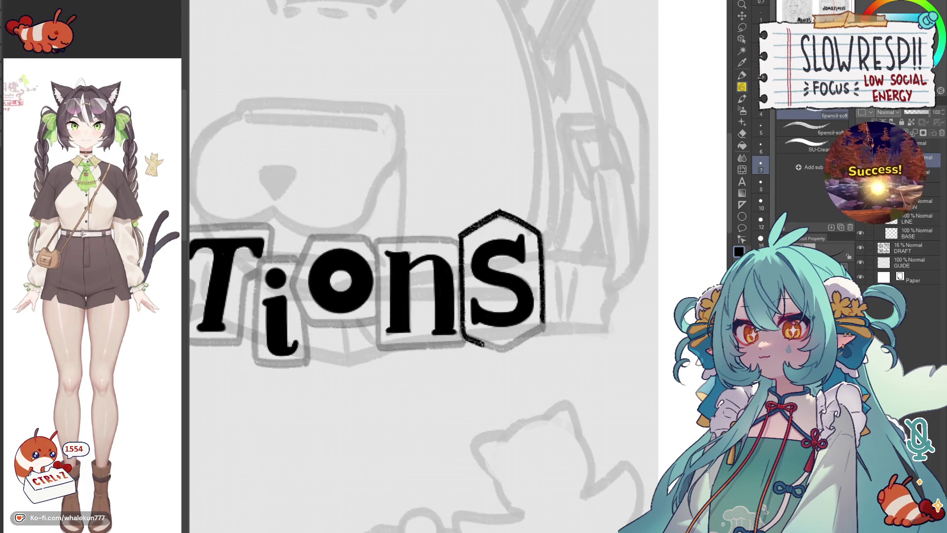
{"action": "key", "text": "ctrl+z"}
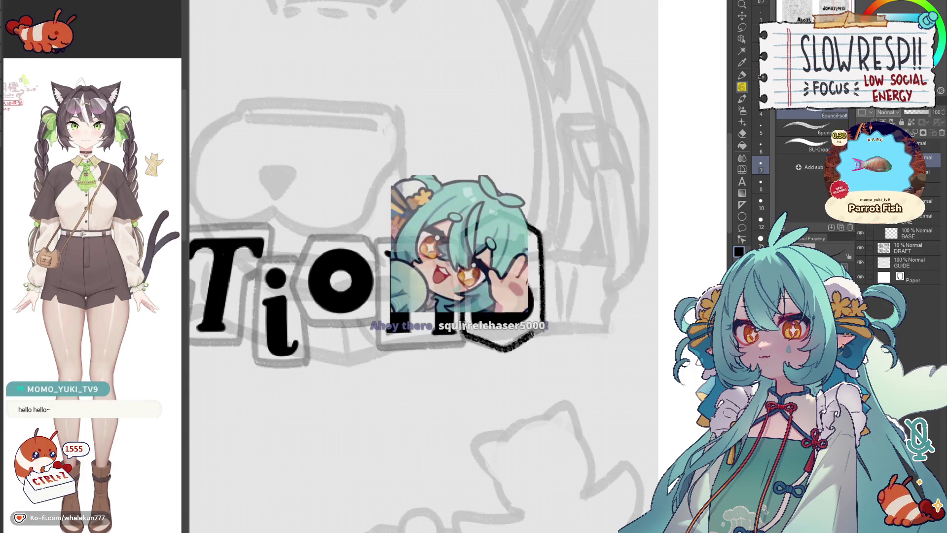
{"action": "key", "text": "ctrl+z"}
Step: Trace the hexagon's bottom edge in black and bring the left letters into view
{"action": "left_click_drag", "start_coordinate": [435, 332], "coordinate": [510, 323]}
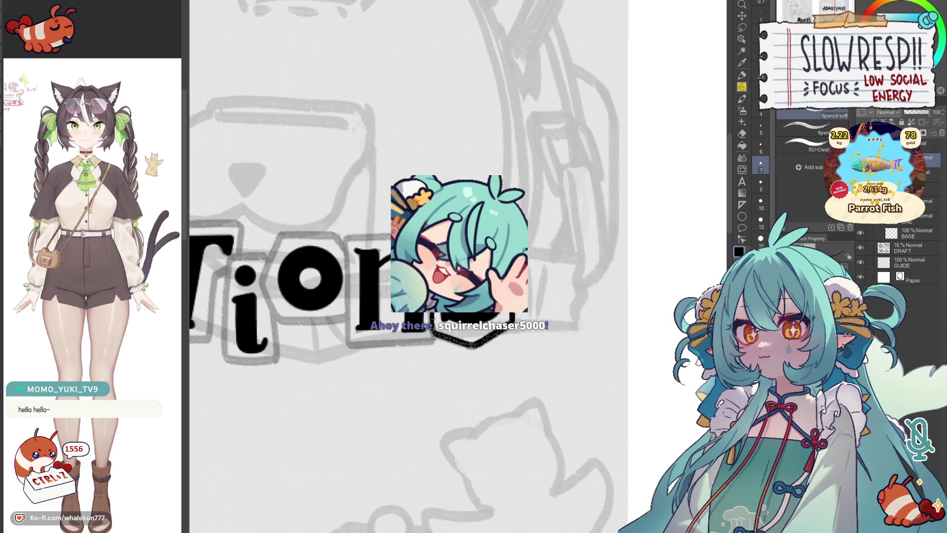
{"action": "left_click_drag", "start_coordinate": [488, 282], "coordinate": [517, 315]}
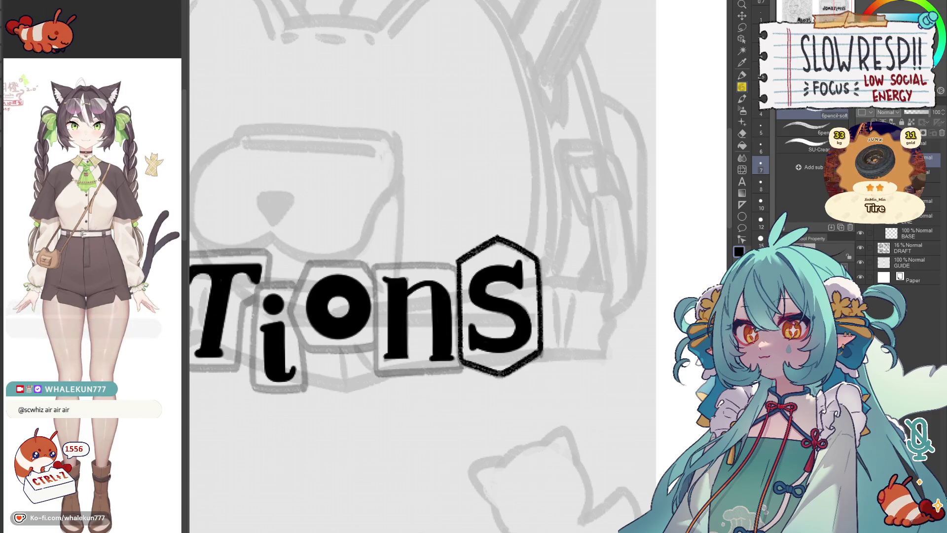
{"action": "mouse_move", "coordinate": [393, 273]}
{"action": "left_mouse_down"}
{"action": "mouse_move", "coordinate": [478, 235]}
{"action": "mouse_move", "coordinate": [563, 233]}
{"action": "mouse_move", "coordinate": [547, 332]}
{"action": "left_mouse_up"}
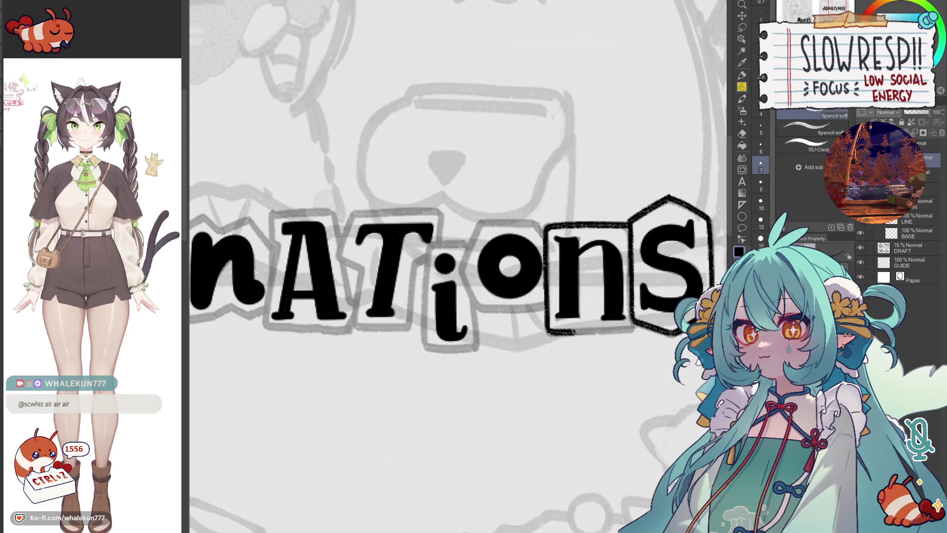
Step: Draw the bottom edge of the n's box outline and check the whole page layout
{"action": "left_click_drag", "start_coordinate": [547, 333], "coordinate": [632, 331]}
{"action": "left_click_drag", "start_coordinate": [569, 270], "coordinate": [577, 283]}
{"action": "scroll", "coordinate": [590, 311], "scroll_direction": "down", "scroll_amount": 5}
{"action": "left_click_drag", "start_coordinate": [556, 328], "coordinate": [468, 394]}
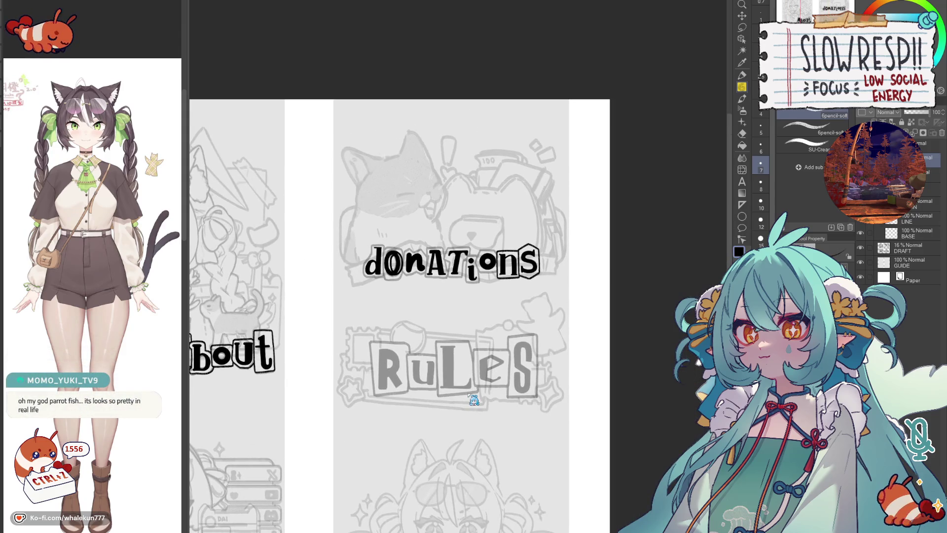
{"action": "scroll", "coordinate": [494, 290], "scroll_direction": "up", "scroll_amount": 5}
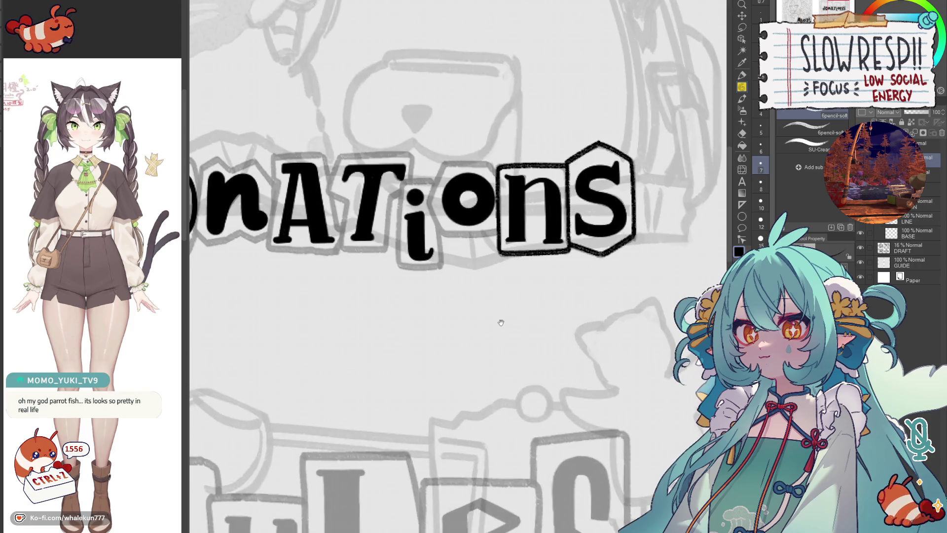
{"action": "left_click_drag", "start_coordinate": [501, 321], "coordinate": [509, 348]}
{"action": "scroll", "coordinate": [510, 349], "scroll_direction": "up", "scroll_amount": 2}
{"action": "scroll", "coordinate": [510, 348], "scroll_direction": "up", "scroll_amount": 2}
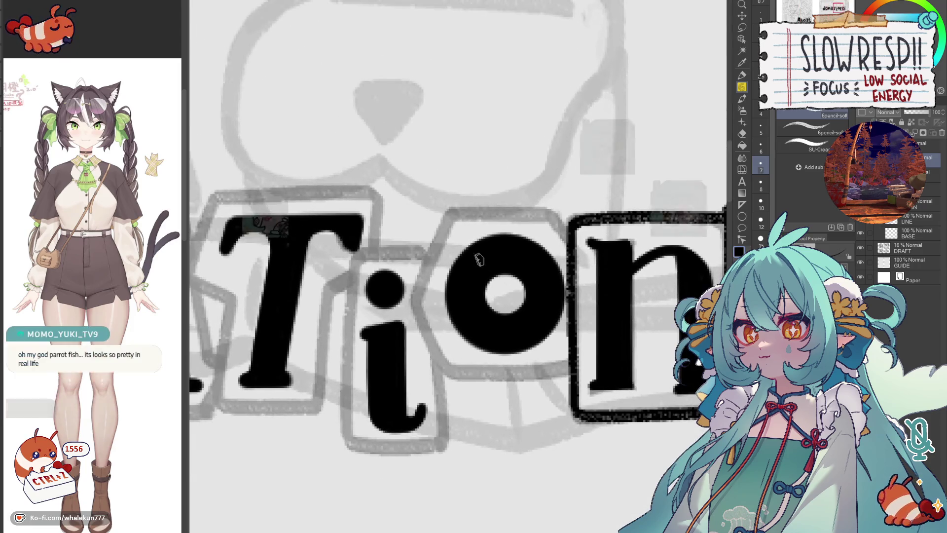
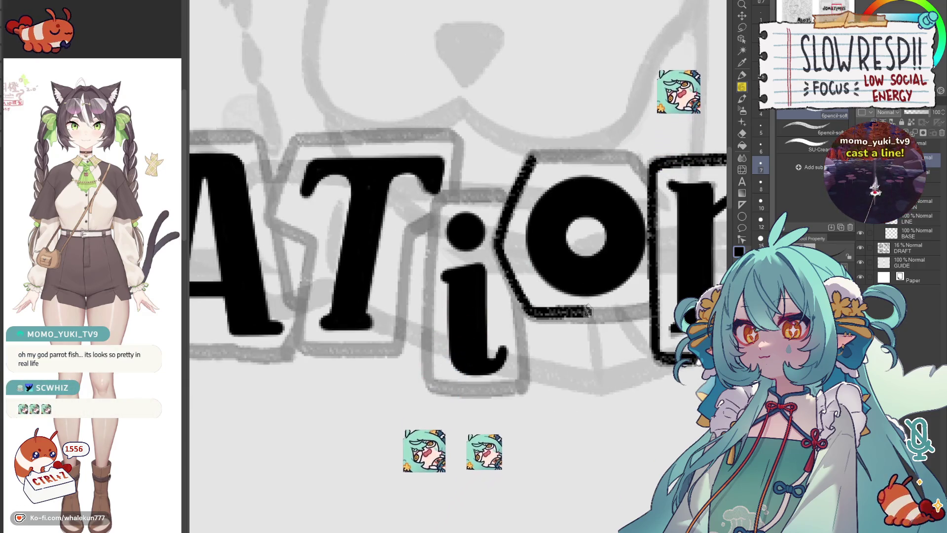
Step: Ink the top edge of the o box and the outline around the i box of Donations
{"action": "left_click_drag", "start_coordinate": [529, 155], "coordinate": [648, 163]}
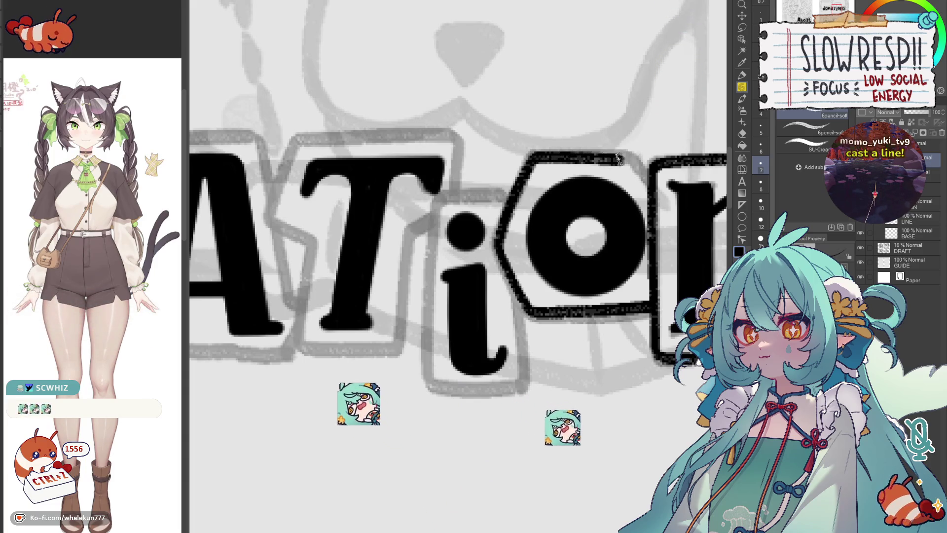
{"action": "scroll", "coordinate": [650, 176], "scroll_direction": "left", "scroll_amount": 2}
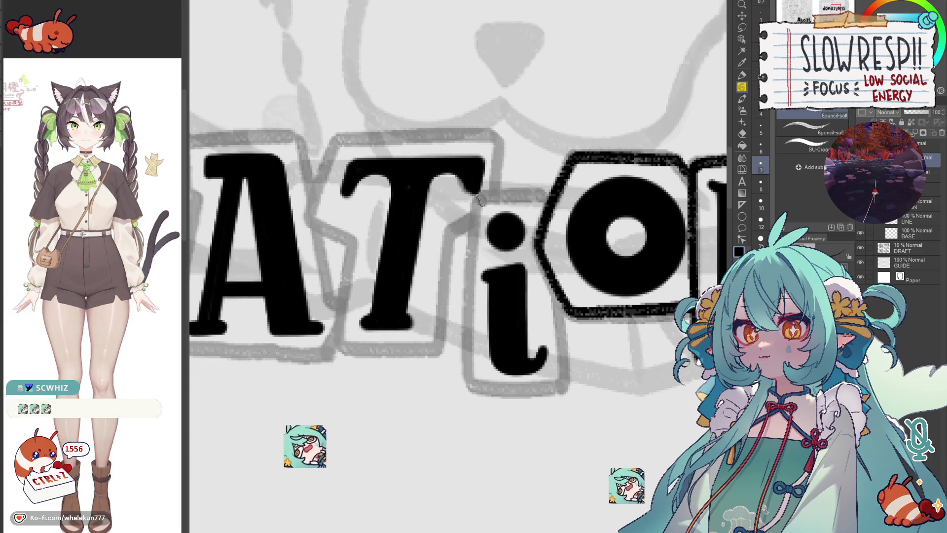
{"action": "mouse_move", "coordinate": [475, 204]}
{"action": "left_mouse_down"}
{"action": "mouse_move", "coordinate": [522, 193]}
{"action": "mouse_move", "coordinate": [474, 210]}
{"action": "mouse_move", "coordinate": [562, 342]}
{"action": "left_mouse_up"}
{"action": "key", "text": "ctrl+z"}
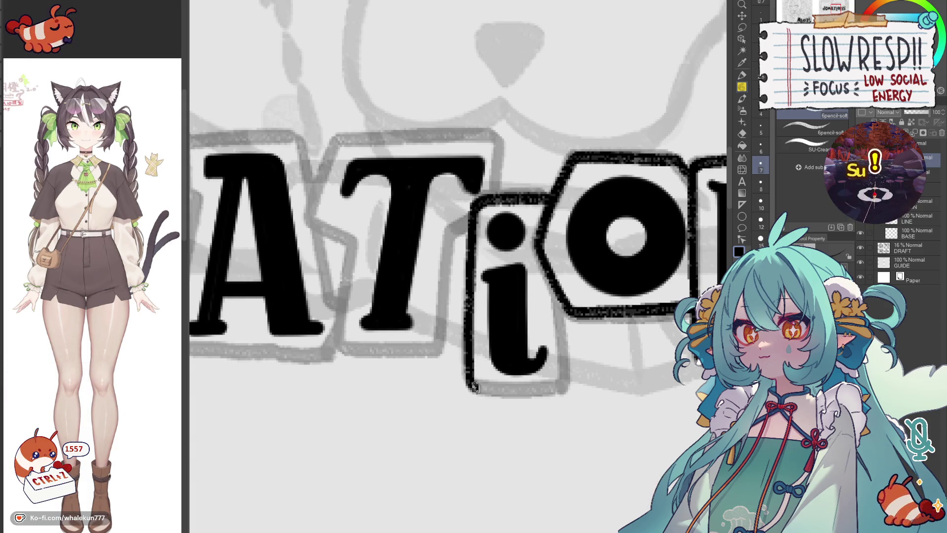
{"action": "mouse_move", "coordinate": [559, 287]}
{"action": "left_mouse_down"}
{"action": "mouse_move", "coordinate": [560, 390]}
{"action": "mouse_move", "coordinate": [616, 323]}
{"action": "left_mouse_up"}
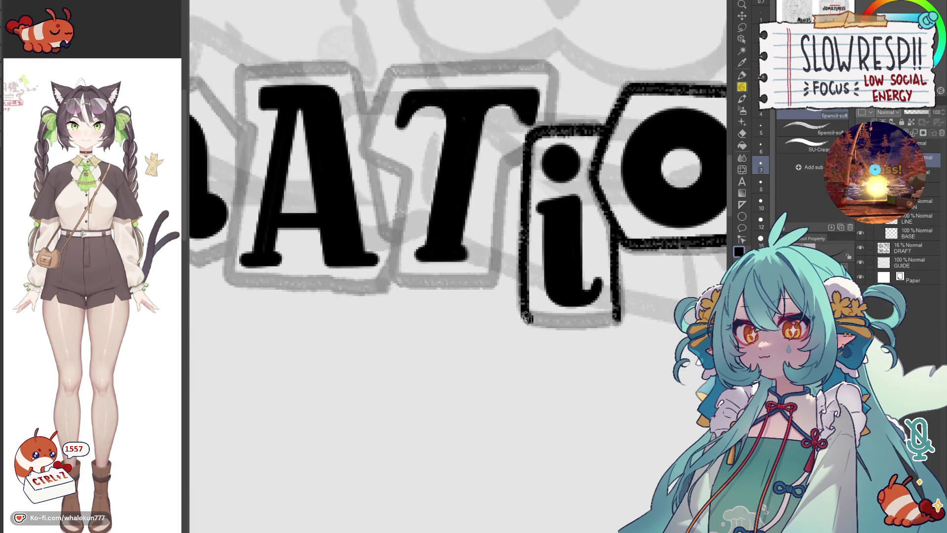
{"action": "left_click_drag", "start_coordinate": [523, 319], "coordinate": [619, 311]}
Step: Ink the T box's top and right edges, redoing the right edge from the corner
{"action": "mouse_move", "coordinate": [405, 99]}
{"action": "left_mouse_down"}
{"action": "mouse_move", "coordinate": [524, 228]}
{"action": "mouse_move", "coordinate": [484, 269]}
{"action": "mouse_move", "coordinate": [530, 301]}
{"action": "left_mouse_up"}
{"action": "key", "text": "ctrl+z"}
{"action": "key", "text": "ctrl+z"}
{"action": "mouse_move", "coordinate": [483, 274]}
{"action": "left_mouse_down"}
{"action": "mouse_move", "coordinate": [528, 298]}
{"action": "mouse_move", "coordinate": [506, 405]}
{"action": "mouse_move", "coordinate": [522, 321]}
{"action": "mouse_move", "coordinate": [586, 325]}
{"action": "mouse_move", "coordinate": [634, 275]}
{"action": "left_mouse_up"}
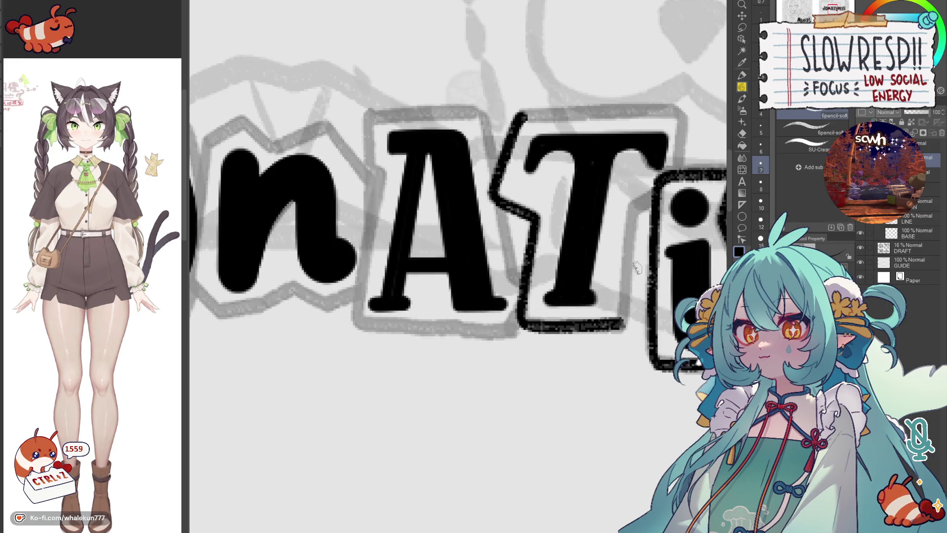
{"action": "left_click_drag", "start_coordinate": [633, 209], "coordinate": [617, 333]}
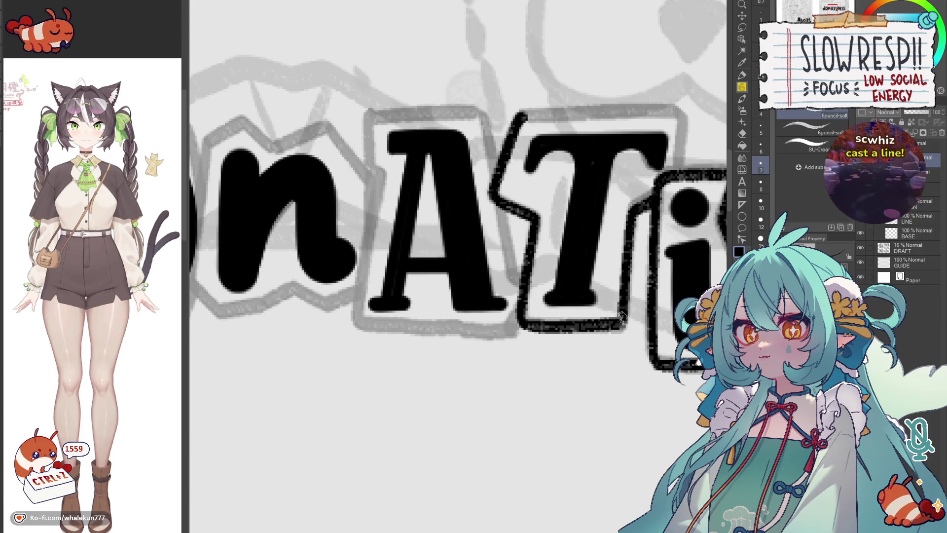
{"action": "mouse_move", "coordinate": [512, 182]}
{"action": "left_mouse_down"}
{"action": "mouse_move", "coordinate": [676, 182]}
{"action": "mouse_move", "coordinate": [663, 241]}
{"action": "left_mouse_up"}
{"action": "key", "text": "ctrl+z"}
{"action": "left_click_drag", "start_coordinate": [667, 174], "coordinate": [668, 215]}
Step: Ink all four edges of the A box, redrawing its right edge until clean
{"action": "left_click_drag", "start_coordinate": [434, 232], "coordinate": [537, 269]}
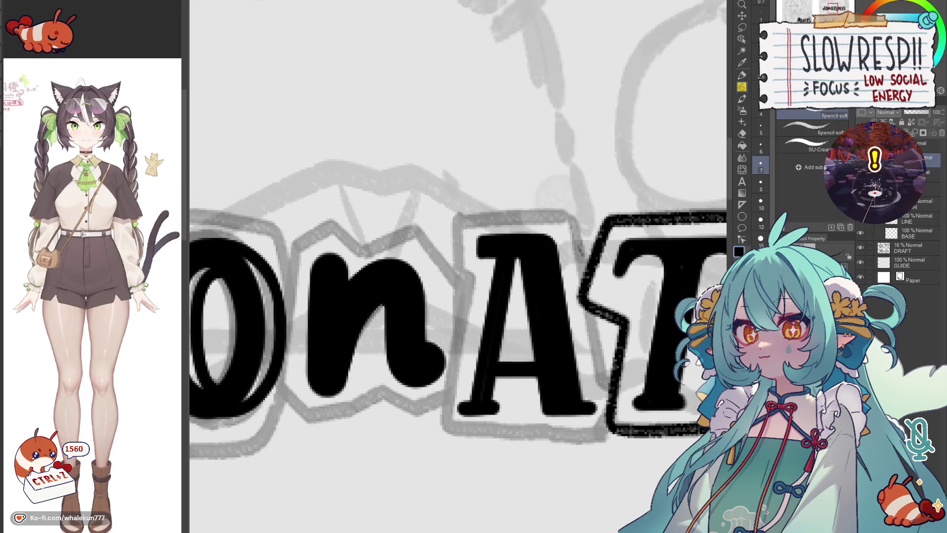
{"action": "mouse_move", "coordinate": [462, 220]}
{"action": "left_mouse_down"}
{"action": "mouse_move", "coordinate": [442, 426]}
{"action": "mouse_move", "coordinate": [521, 278]}
{"action": "mouse_move", "coordinate": [676, 290]}
{"action": "left_mouse_up"}
{"action": "left_click_drag", "start_coordinate": [679, 242], "coordinate": [616, 294]}
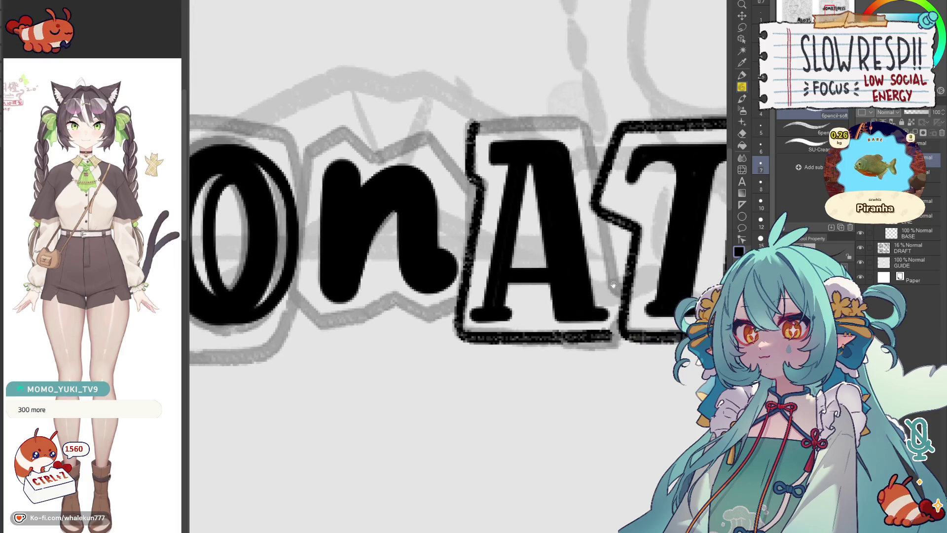
{"action": "left_click_drag", "start_coordinate": [601, 207], "coordinate": [621, 334]}
{"action": "left_click_drag", "start_coordinate": [622, 335], "coordinate": [626, 401]}
{"action": "mouse_move", "coordinate": [480, 194]}
{"action": "left_mouse_down"}
{"action": "mouse_move", "coordinate": [592, 189]}
{"action": "mouse_move", "coordinate": [603, 264]}
{"action": "left_mouse_up"}
{"action": "key", "text": "ctrl+z"}
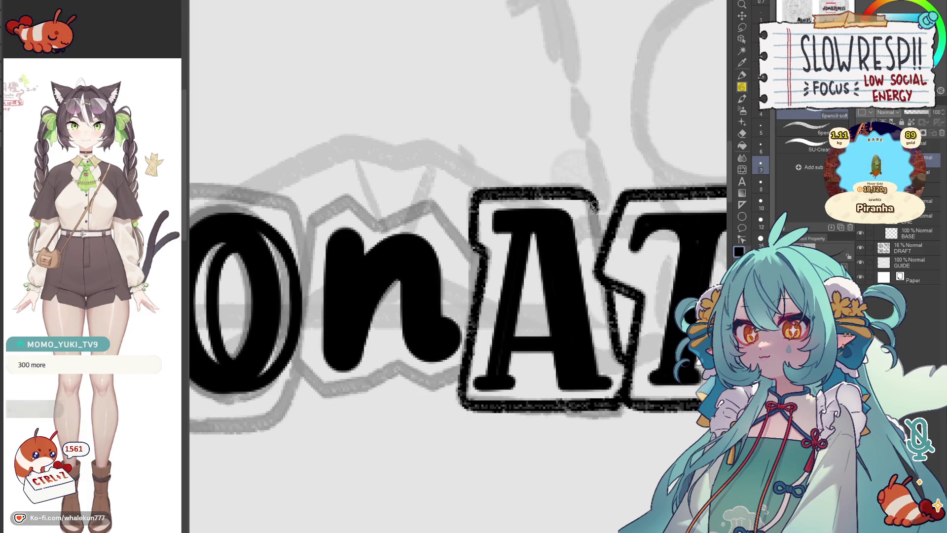
{"action": "left_click_drag", "start_coordinate": [591, 198], "coordinate": [605, 235]}
{"action": "key", "text": "ctrl+z"}
{"action": "left_click_drag", "start_coordinate": [591, 194], "coordinate": [605, 256]}
Step: Ink the left edge of the n box, undoing stray strokes over the n
{"action": "mouse_move", "coordinate": [342, 222]}
{"action": "left_mouse_down"}
{"action": "mouse_move", "coordinate": [556, 222]}
{"action": "mouse_move", "coordinate": [577, 231]}
{"action": "mouse_move", "coordinate": [599, 218]}
{"action": "mouse_move", "coordinate": [634, 231]}
{"action": "left_mouse_up"}
{"action": "key", "text": "ctrl+z"}
{"action": "mouse_move", "coordinate": [563, 229]}
{"action": "left_mouse_down"}
{"action": "mouse_move", "coordinate": [622, 215]}
{"action": "mouse_move", "coordinate": [666, 281]}
{"action": "mouse_move", "coordinate": [575, 236]}
{"action": "mouse_move", "coordinate": [629, 216]}
{"action": "mouse_move", "coordinate": [668, 274]}
{"action": "left_mouse_up"}
{"action": "key", "text": "ctrl+z"}
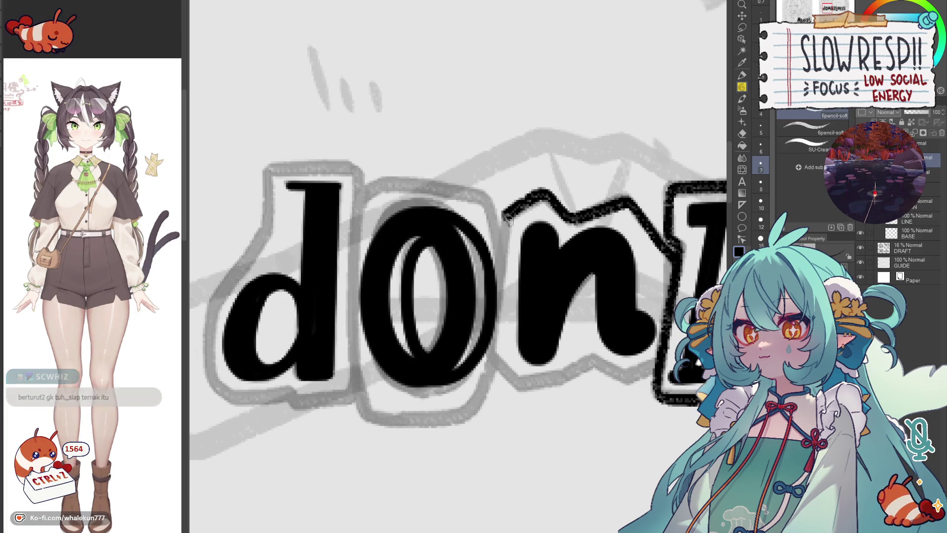
{"action": "mouse_move", "coordinate": [505, 213]}
{"action": "left_mouse_down"}
{"action": "mouse_move", "coordinate": [499, 362]}
{"action": "mouse_move", "coordinate": [516, 318]}
{"action": "mouse_move", "coordinate": [574, 337]}
{"action": "mouse_move", "coordinate": [599, 318]}
{"action": "mouse_move", "coordinate": [638, 326]}
{"action": "mouse_move", "coordinate": [651, 295]}
{"action": "mouse_move", "coordinate": [676, 320]}
{"action": "left_mouse_up"}
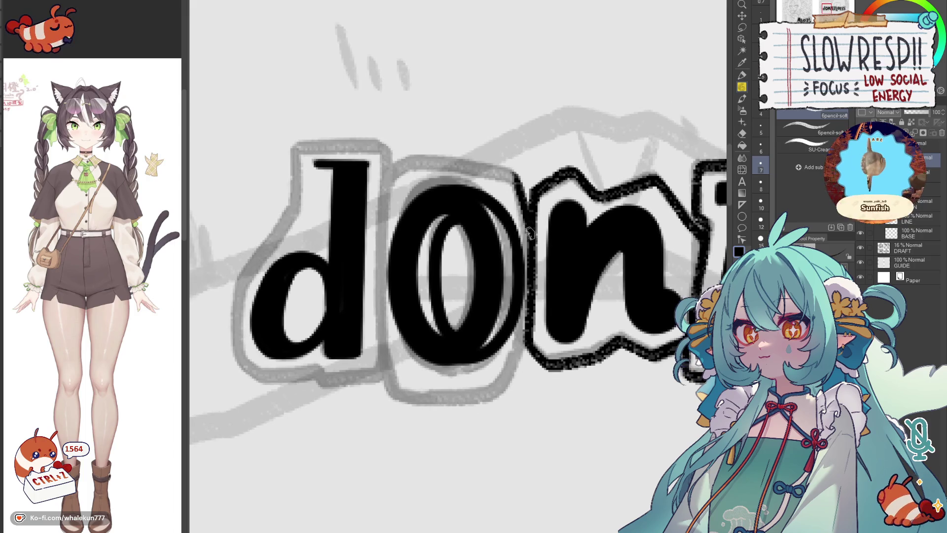
Step: Ink the o box's top and left edges and the d box's right and left edges
{"action": "mouse_move", "coordinate": [390, 172]}
{"action": "left_mouse_down"}
{"action": "mouse_move", "coordinate": [411, 159]}
{"action": "mouse_move", "coordinate": [515, 168]}
{"action": "left_mouse_up"}
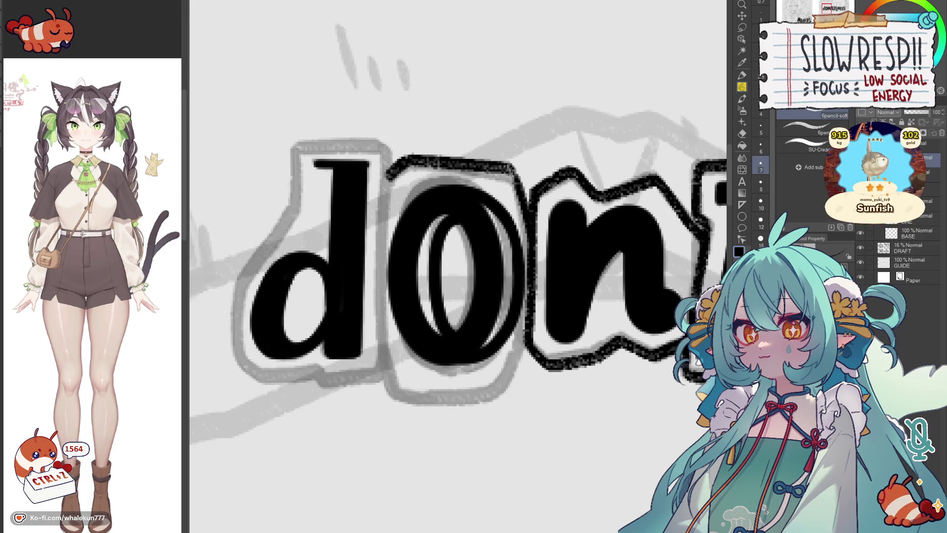
{"action": "mouse_move", "coordinate": [384, 181]}
{"action": "left_mouse_down"}
{"action": "mouse_move", "coordinate": [373, 265]}
{"action": "mouse_move", "coordinate": [389, 392]}
{"action": "mouse_move", "coordinate": [453, 322]}
{"action": "mouse_move", "coordinate": [496, 345]}
{"action": "mouse_move", "coordinate": [539, 319]}
{"action": "mouse_move", "coordinate": [553, 283]}
{"action": "left_mouse_up"}
{"action": "left_click_drag", "start_coordinate": [459, 209], "coordinate": [454, 180]}
{"action": "mouse_move", "coordinate": [378, 182]}
{"action": "left_mouse_down"}
{"action": "mouse_move", "coordinate": [366, 247]}
{"action": "mouse_move", "coordinate": [414, 181]}
{"action": "mouse_move", "coordinate": [455, 185]}
{"action": "mouse_move", "coordinate": [414, 177]}
{"action": "mouse_move", "coordinate": [454, 184]}
{"action": "left_mouse_up"}
{"action": "key", "text": "ctrl+z"}
{"action": "mouse_move", "coordinate": [372, 256]}
{"action": "left_mouse_down"}
{"action": "mouse_move", "coordinate": [447, 235]}
{"action": "mouse_move", "coordinate": [385, 293]}
{"action": "mouse_move", "coordinate": [381, 385]}
{"action": "left_mouse_up"}
{"action": "mouse_move", "coordinate": [381, 385]}
{"action": "left_mouse_down"}
{"action": "mouse_move", "coordinate": [461, 304]}
{"action": "mouse_move", "coordinate": [482, 323]}
{"action": "mouse_move", "coordinate": [594, 321]}
{"action": "left_mouse_up"}
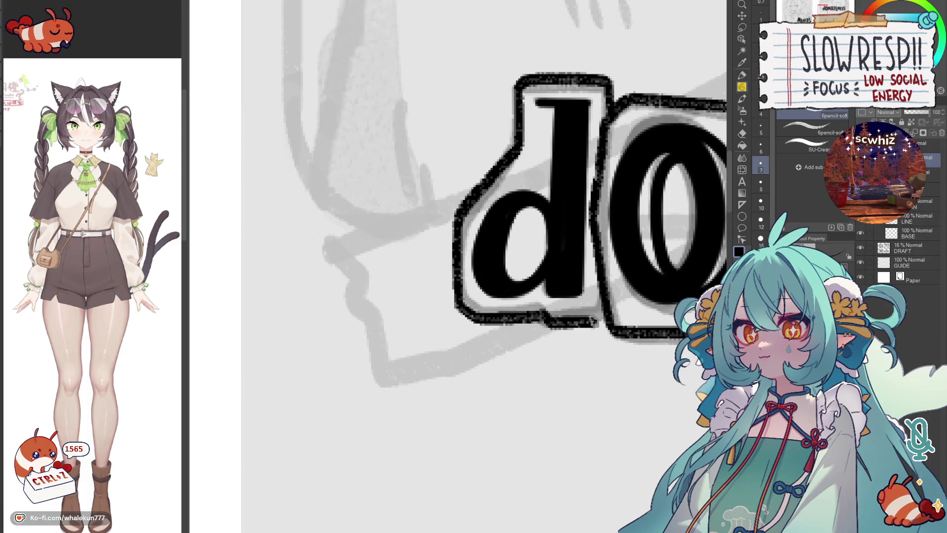
{"action": "scroll", "coordinate": [625, 298], "scroll_direction": "down", "scroll_amount": 2}
{"action": "scroll", "coordinate": [617, 292], "scroll_direction": "down", "scroll_amount": 1}
{"action": "scroll", "coordinate": [606, 285], "scroll_direction": "down", "scroll_amount": 1}
{"action": "scroll", "coordinate": [598, 276], "scroll_direction": "down", "scroll_amount": 1}
{"action": "scroll", "coordinate": [598, 276], "scroll_direction": "up", "scroll_amount": 2}
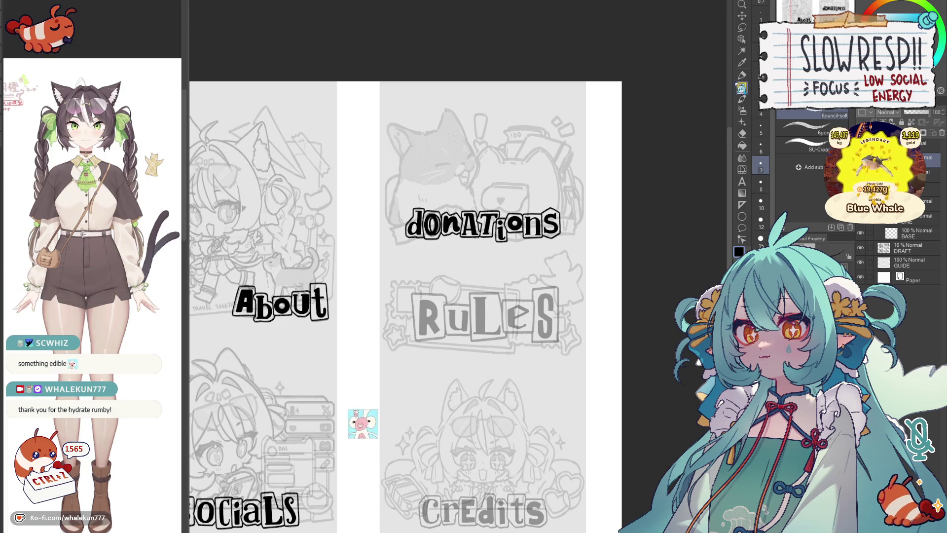
{"action": "key", "text": "ctrl+minus"}
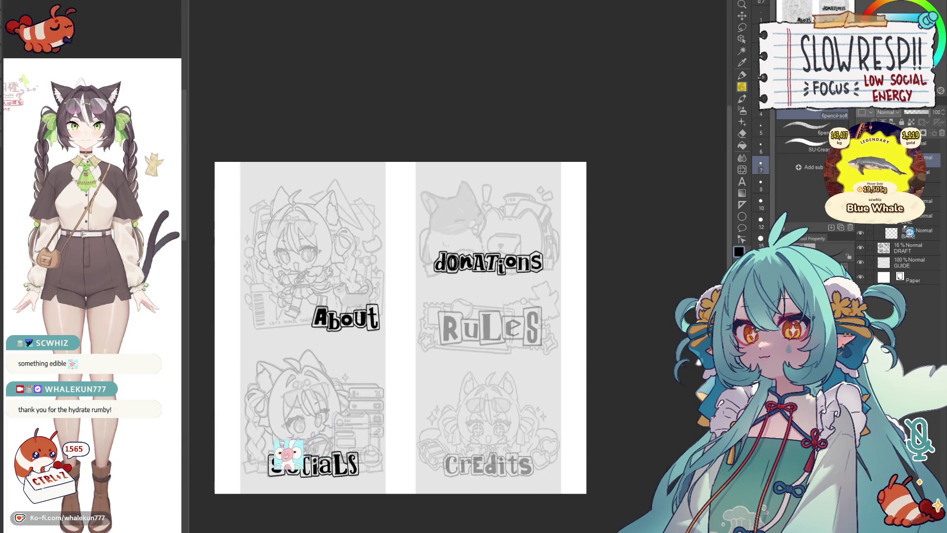
Step: Reveal the line art layer and add pencil strokes to the braid's lower ties in the Socials artwork
{"action": "key", "text": "ctrl+v"}
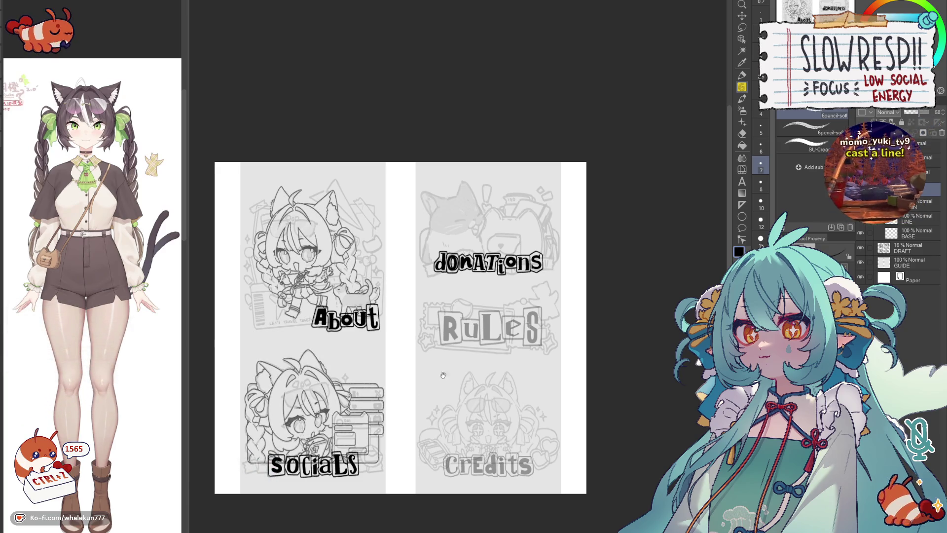
{"action": "left_click_drag", "start_coordinate": [444, 384], "coordinate": [555, 309]}
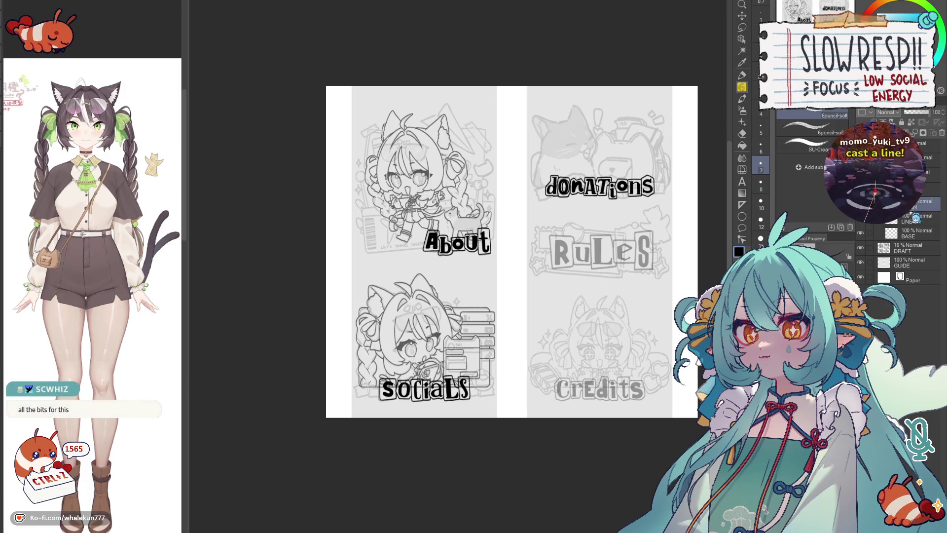
{"action": "scroll", "coordinate": [557, 346], "scroll_direction": "up", "scroll_amount": 2}
{"action": "scroll", "coordinate": [557, 346], "scroll_direction": "up", "scroll_amount": 2}
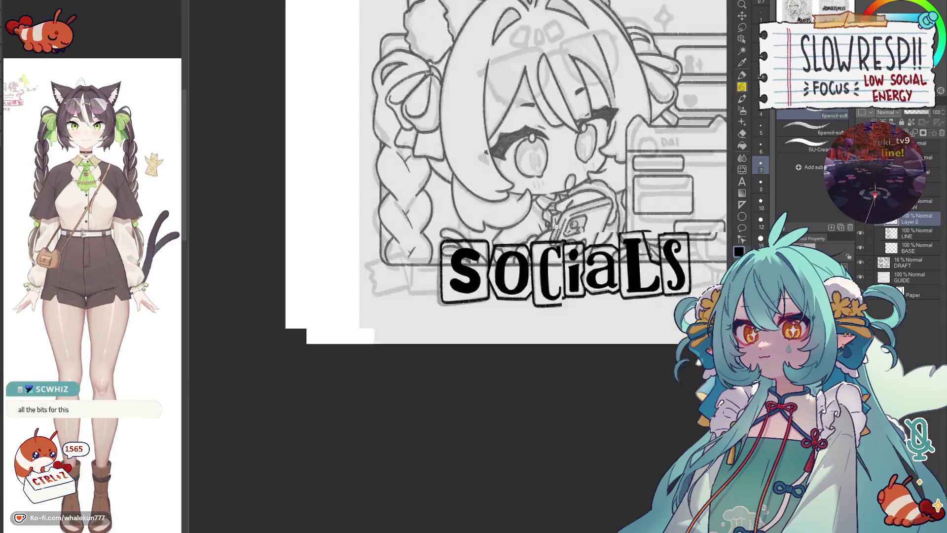
{"action": "scroll", "coordinate": [557, 346], "scroll_direction": "up", "scroll_amount": 2}
{"action": "scroll", "coordinate": [558, 345], "scroll_direction": "up", "scroll_amount": 2}
{"action": "scroll", "coordinate": [557, 343], "scroll_direction": "up", "scroll_amount": 2}
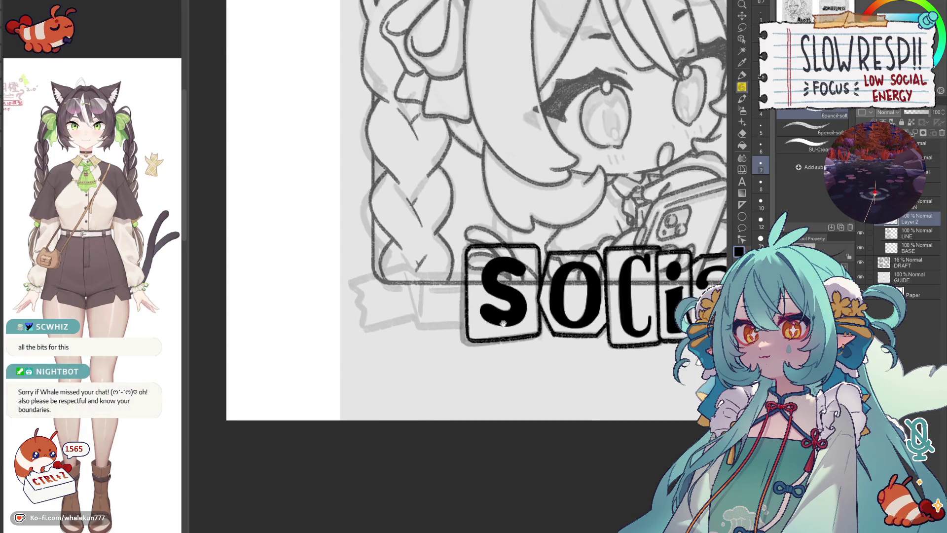
{"action": "scroll", "coordinate": [551, 336], "scroll_direction": "up", "scroll_amount": 2}
{"action": "scroll", "coordinate": [542, 327], "scroll_direction": "up", "scroll_amount": 2}
{"action": "left_click_drag", "start_coordinate": [541, 328], "coordinate": [556, 324]}
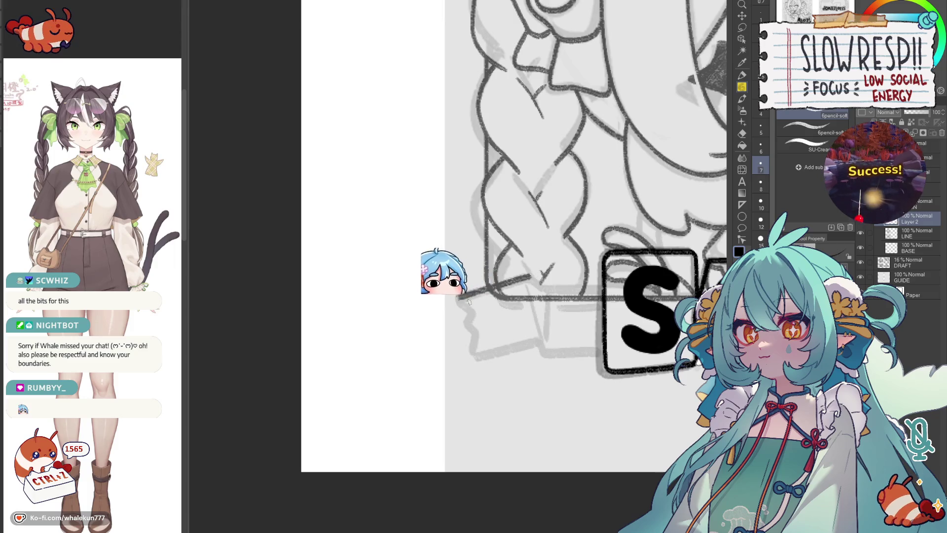
{"action": "mouse_move", "coordinate": [465, 309]}
{"action": "left_mouse_down"}
{"action": "mouse_move", "coordinate": [477, 358]}
{"action": "mouse_move", "coordinate": [539, 341]}
{"action": "left_mouse_up"}
{"action": "left_click_drag", "start_coordinate": [527, 275], "coordinate": [565, 290]}
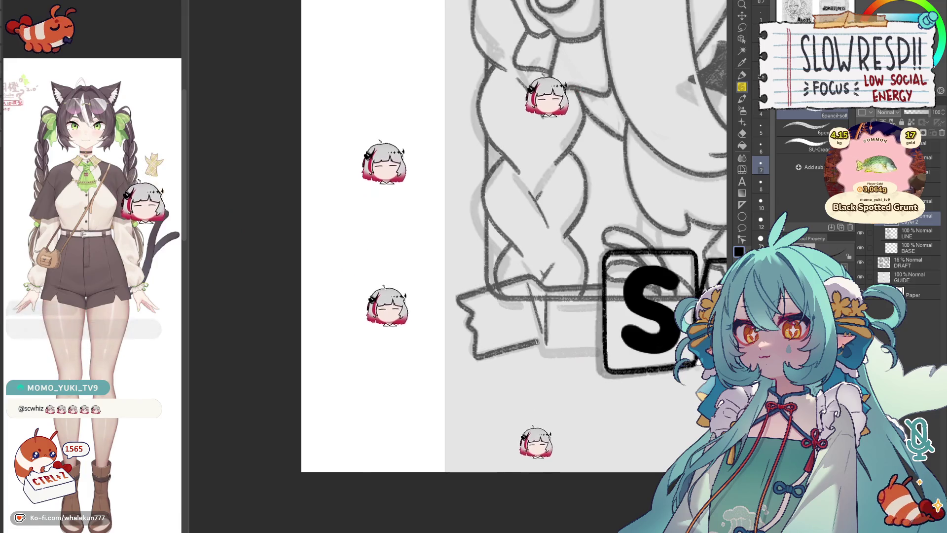
{"action": "scroll", "coordinate": [458, 257], "scroll_direction": "up", "scroll_amount": 2}
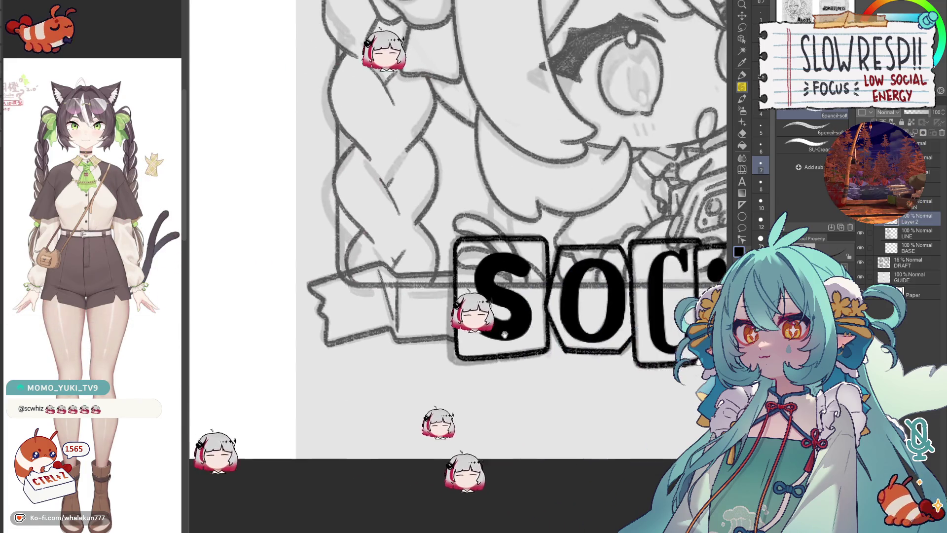
{"action": "scroll", "coordinate": [617, 224], "scroll_direction": "down", "scroll_amount": 2}
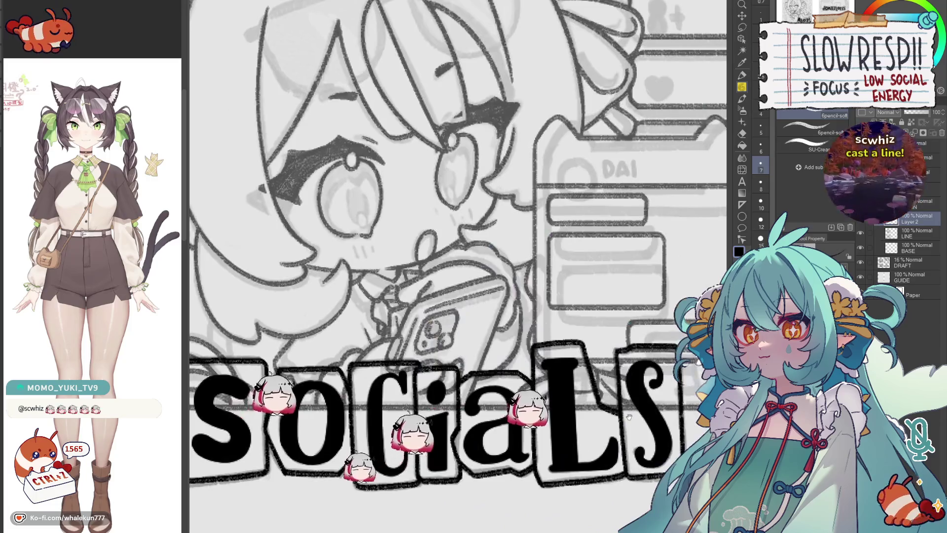
{"action": "scroll", "coordinate": [617, 224], "scroll_direction": "up", "scroll_amount": 3}
{"action": "mouse_move", "coordinate": [617, 224]}
{"action": "left_mouse_down"}
{"action": "mouse_move", "coordinate": [539, 250]}
{"action": "mouse_move", "coordinate": [467, 296]}
{"action": "left_mouse_up"}
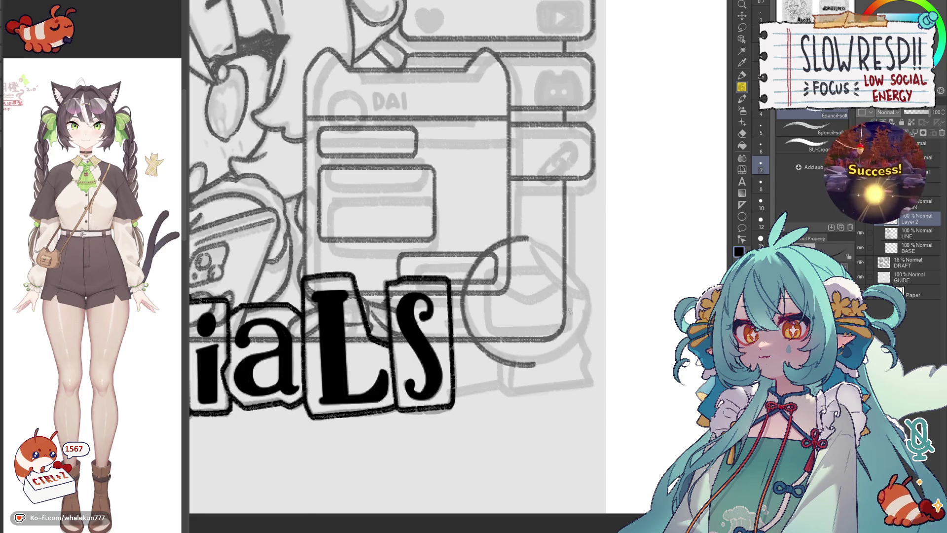
Step: Mirror the view to check the drawing, then hide the SOCIALS lettering to see the sketch
{"action": "key", "text": "h"}
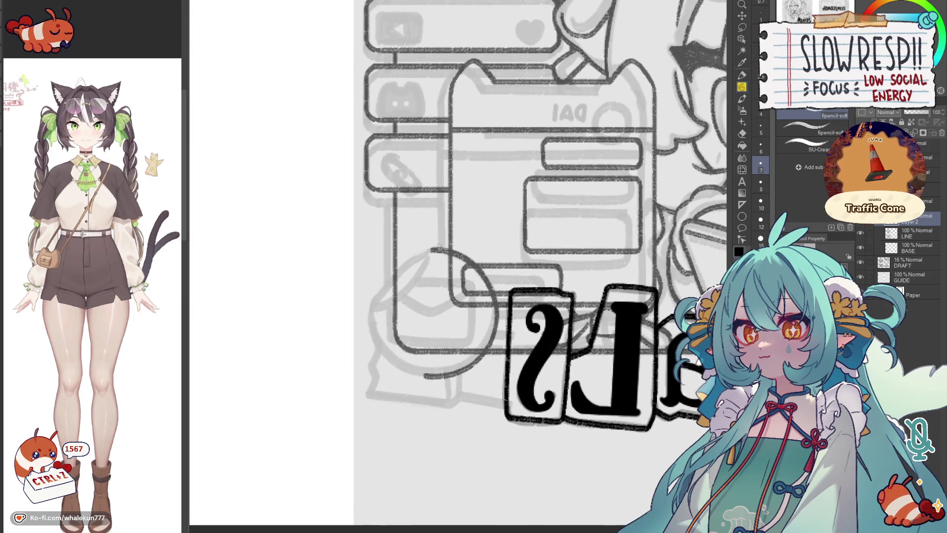
{"action": "left_click_drag", "start_coordinate": [476, 261], "coordinate": [455, 250]}
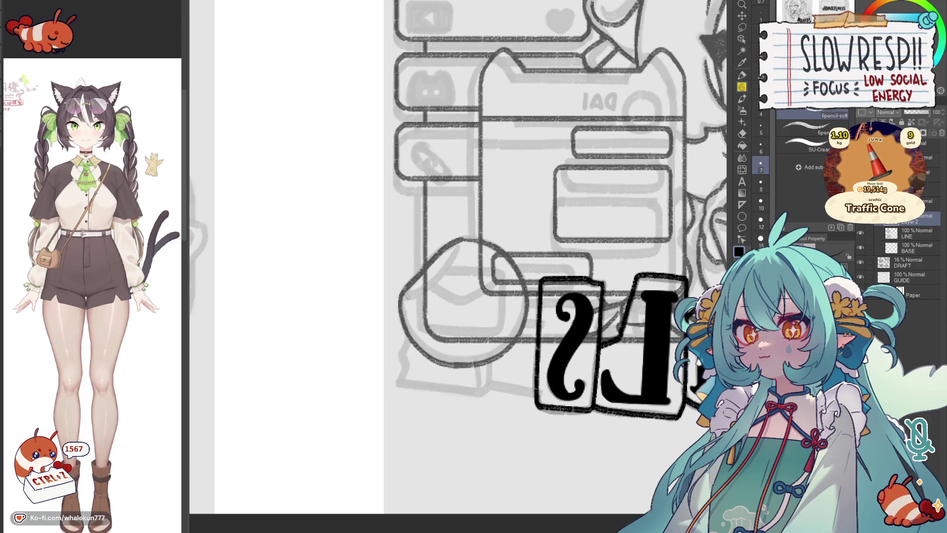
{"action": "key", "text": "h"}
{"action": "left_click_drag", "start_coordinate": [478, 312], "coordinate": [521, 314]}
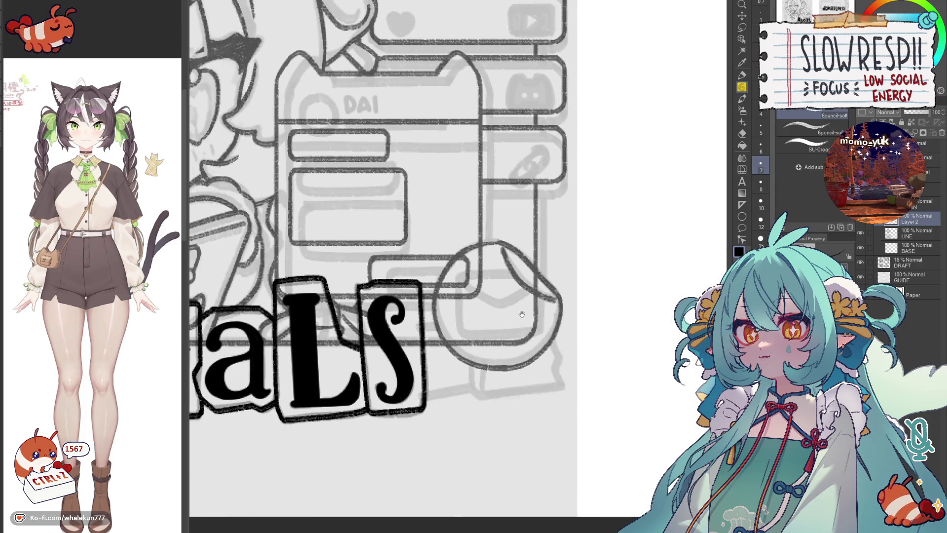
{"action": "key", "text": "h"}
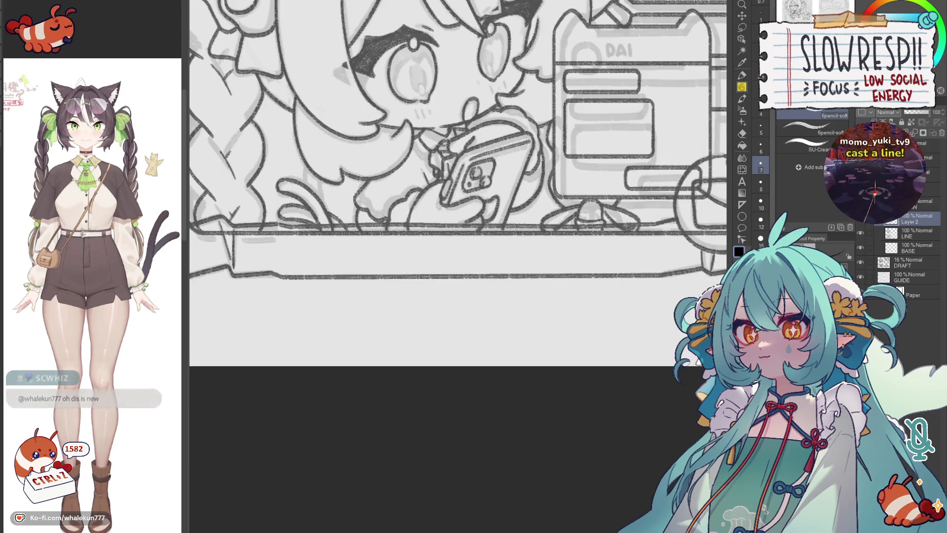
{"action": "left_click_drag", "start_coordinate": [671, 251], "coordinate": [593, 258]}
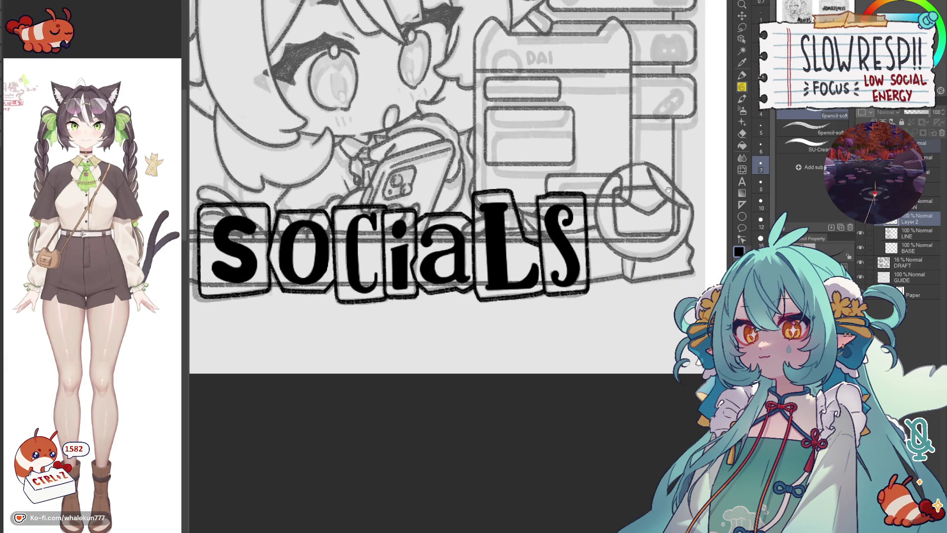
{"action": "left_click", "coordinate": [860, 202]}
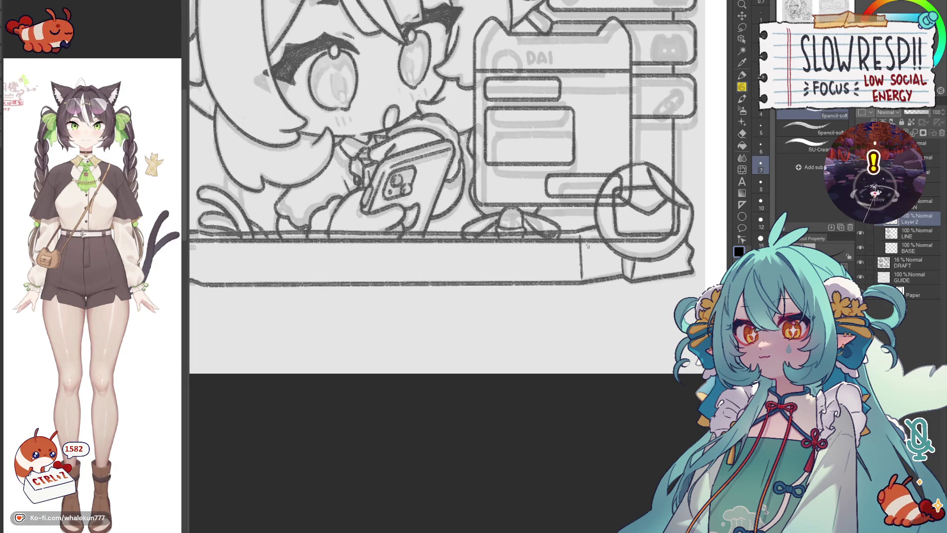
{"action": "scroll", "coordinate": [588, 255], "scroll_direction": "down", "scroll_amount": 1}
Step: Erase part of the board's doubled top line on the LINE layer with the eraser
{"action": "key", "text": "e"}
{"action": "scroll", "coordinate": [442, 319], "scroll_direction": "up", "scroll_amount": 2}
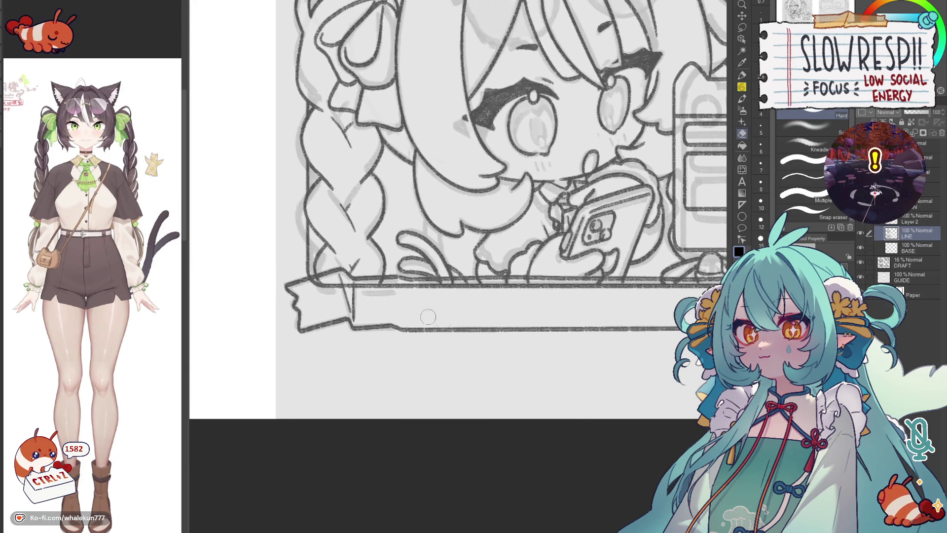
{"action": "left_click_drag", "start_coordinate": [393, 295], "coordinate": [484, 294]}
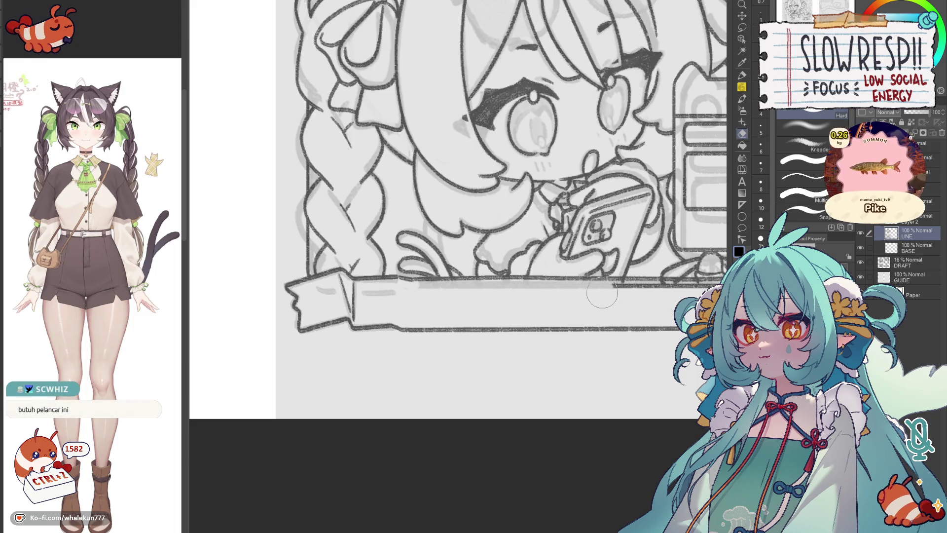
{"action": "left_click_drag", "start_coordinate": [666, 294], "coordinate": [516, 285]}
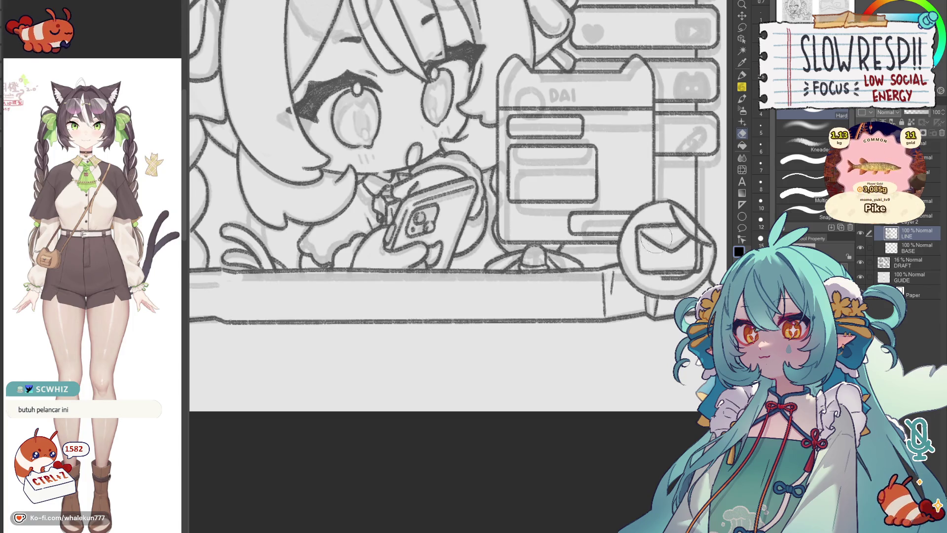
{"action": "scroll", "coordinate": [684, 294], "scroll_direction": "down", "scroll_amount": 3}
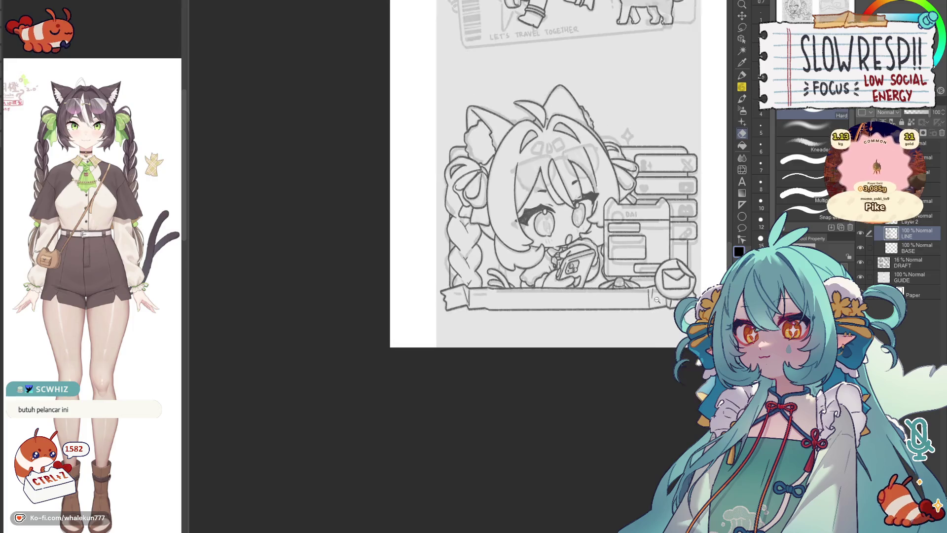
{"action": "scroll", "coordinate": [567, 327], "scroll_direction": "up", "scroll_amount": 1}
Step: Merge Layer 2 into the layer below, then return to the lettered panels with a pen selected
{"action": "key", "text": "ctrl+e"}
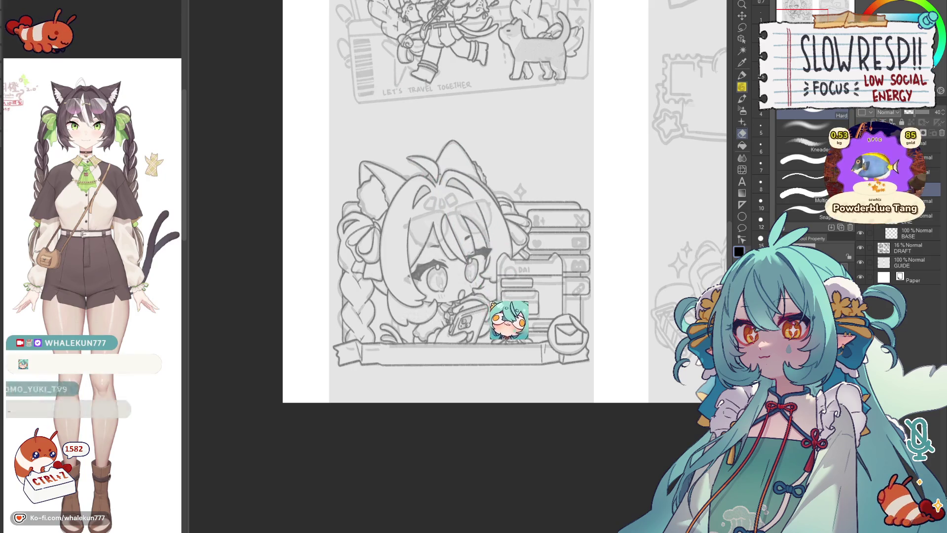
{"action": "key", "text": "h"}
{"action": "key", "text": "h"}
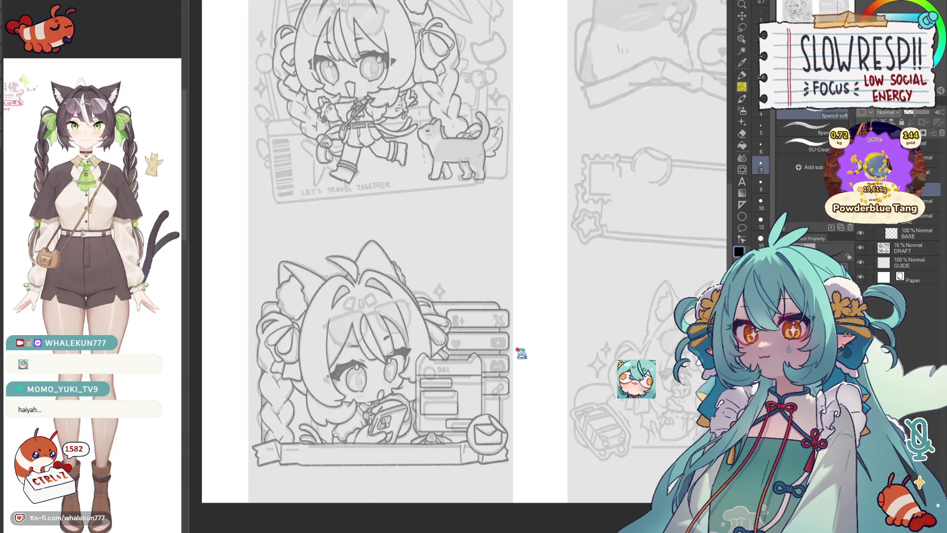
{"action": "mouse_move", "coordinate": [518, 353]}
{"action": "left_mouse_down"}
{"action": "mouse_move", "coordinate": [497, 289]}
{"action": "mouse_move", "coordinate": [591, 232]}
{"action": "left_mouse_up"}
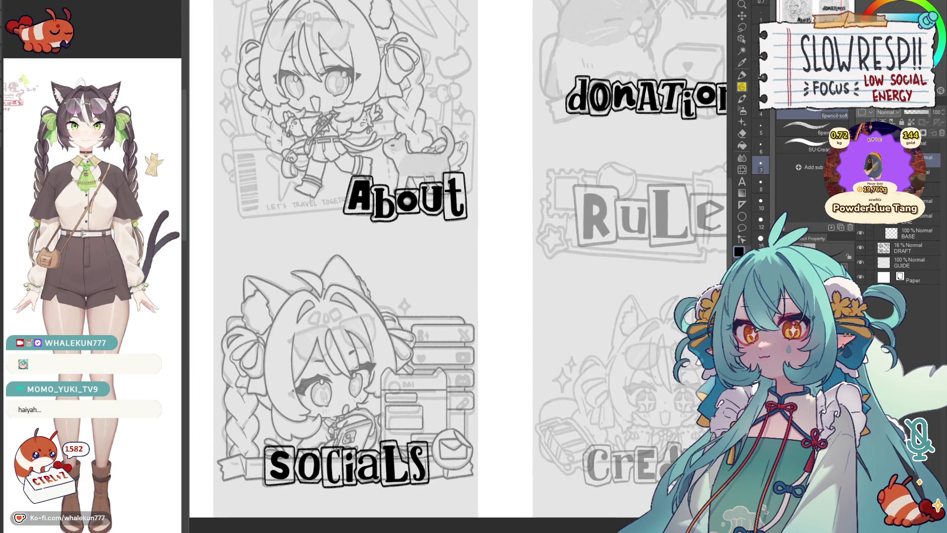
{"action": "mouse_move", "coordinate": [575, 320]}
{"action": "left_mouse_down"}
{"action": "mouse_move", "coordinate": [494, 358]}
{"action": "mouse_move", "coordinate": [495, 270]}
{"action": "mouse_move", "coordinate": [439, 401]}
{"action": "left_mouse_up"}
{"action": "key", "text": "p"}
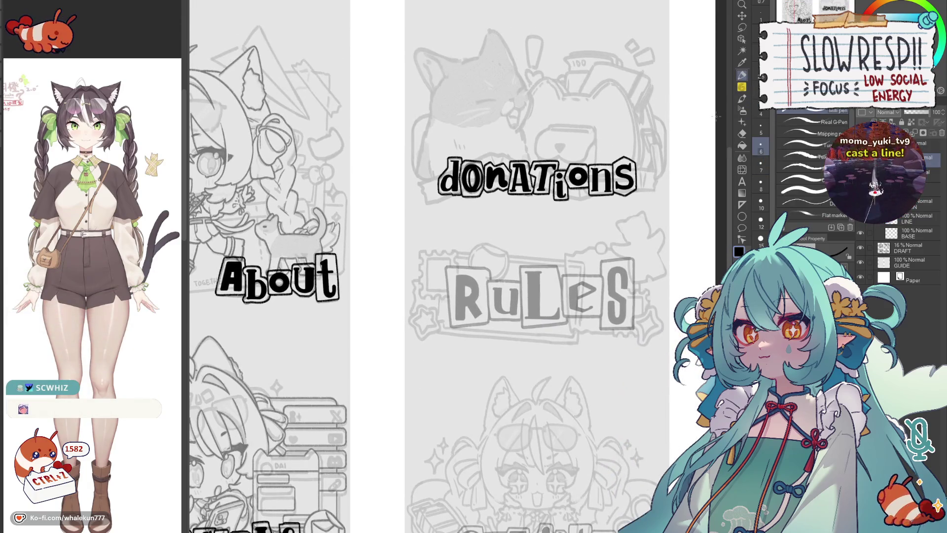
{"action": "scroll", "coordinate": [482, 308], "scroll_direction": "up", "scroll_amount": 3}
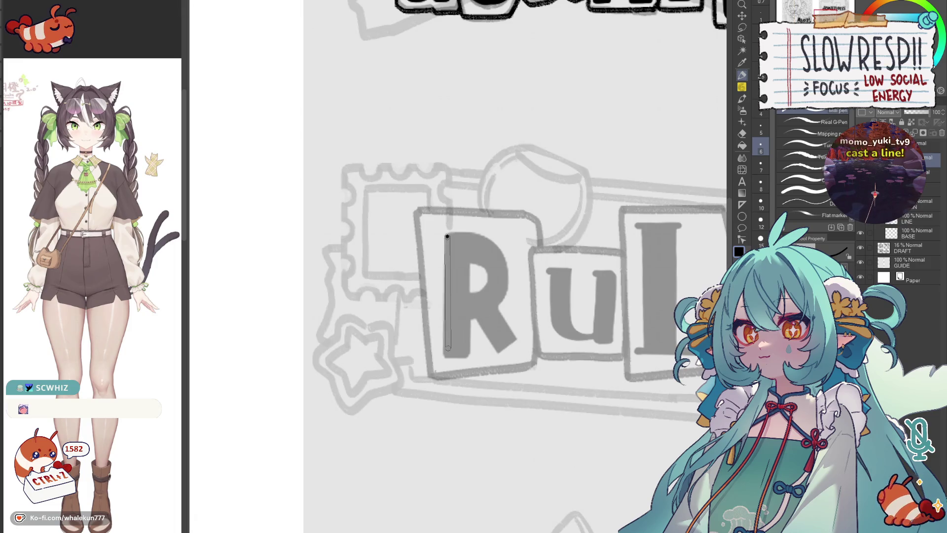
Step: Ink the R's straight top edge, left stem bottom and diagonal leg, flipping the view between strokes
{"action": "key", "text": "h"}
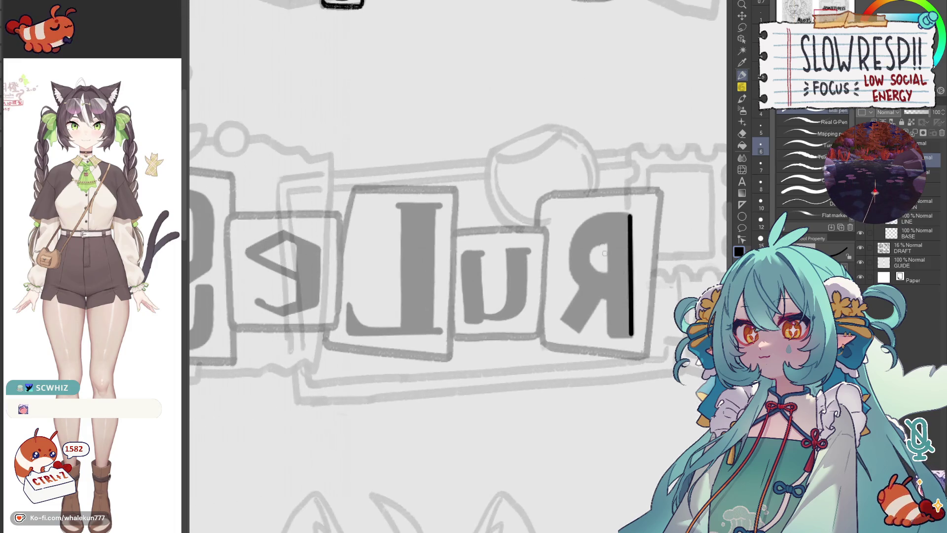
{"action": "key", "text": "ctrl+z"}
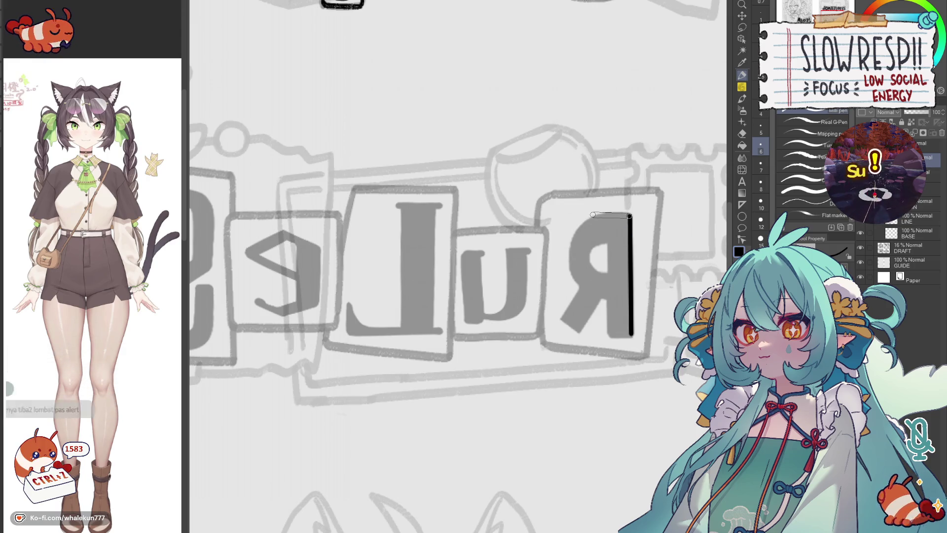
{"action": "left_click", "coordinate": [591, 216], "text": "shift"}
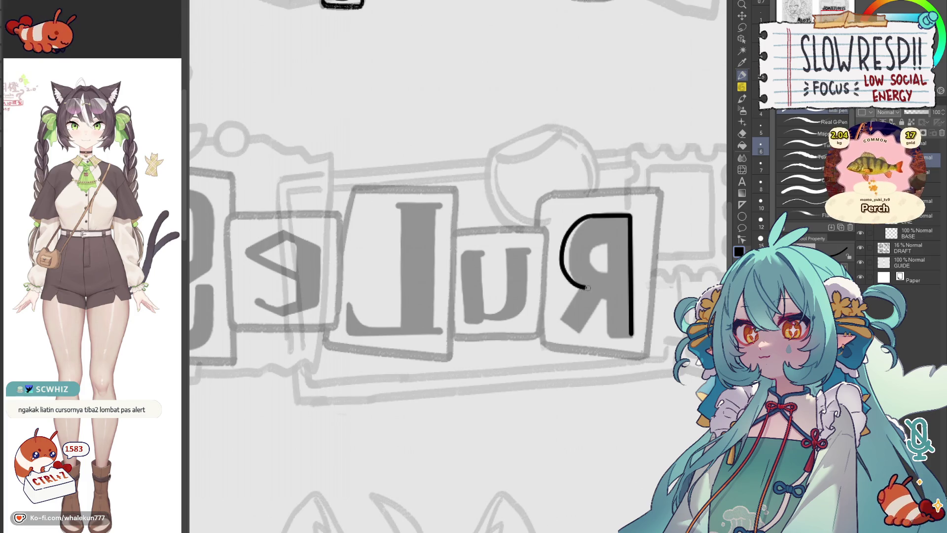
{"action": "key", "text": "h"}
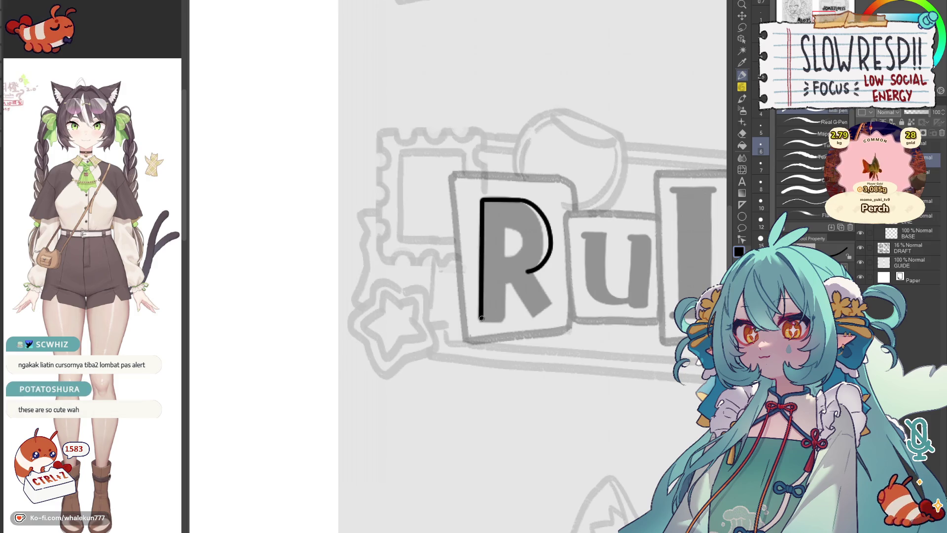
{"action": "mouse_move", "coordinate": [504, 281]}
{"action": "left_mouse_down"}
{"action": "mouse_move", "coordinate": [505, 299]}
{"action": "mouse_move", "coordinate": [482, 319]}
{"action": "left_mouse_up"}
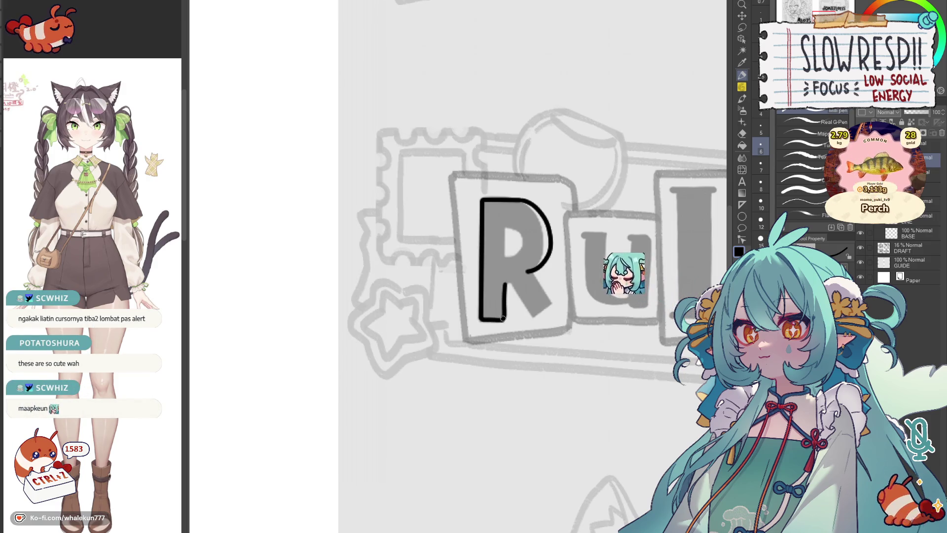
{"action": "key", "text": "h"}
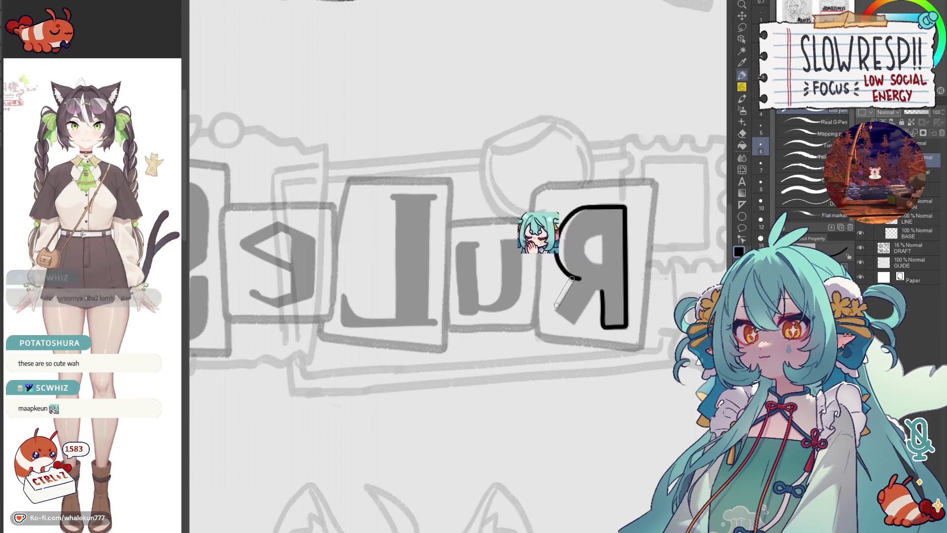
{"action": "mouse_move", "coordinate": [571, 280]}
{"action": "left_mouse_down"}
{"action": "mouse_move", "coordinate": [552, 311]}
{"action": "mouse_move", "coordinate": [575, 325]}
{"action": "mouse_move", "coordinate": [564, 318]}
{"action": "left_mouse_up"}
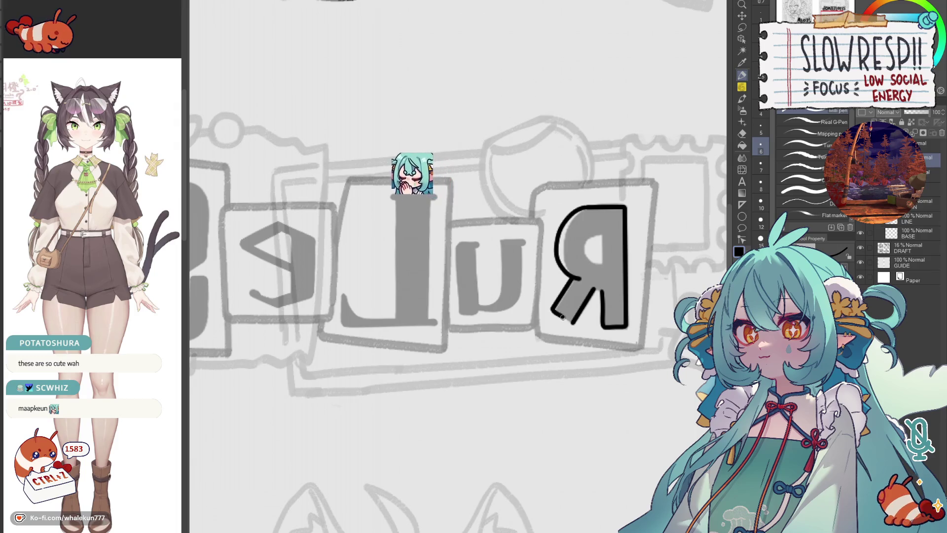
{"action": "key", "text": "h"}
{"action": "mouse_move", "coordinate": [366, 321]}
{"action": "left_mouse_down"}
{"action": "mouse_move", "coordinate": [523, 321]}
{"action": "mouse_move", "coordinate": [540, 311]}
{"action": "left_mouse_up"}
{"action": "key", "text": "ctrl+z"}
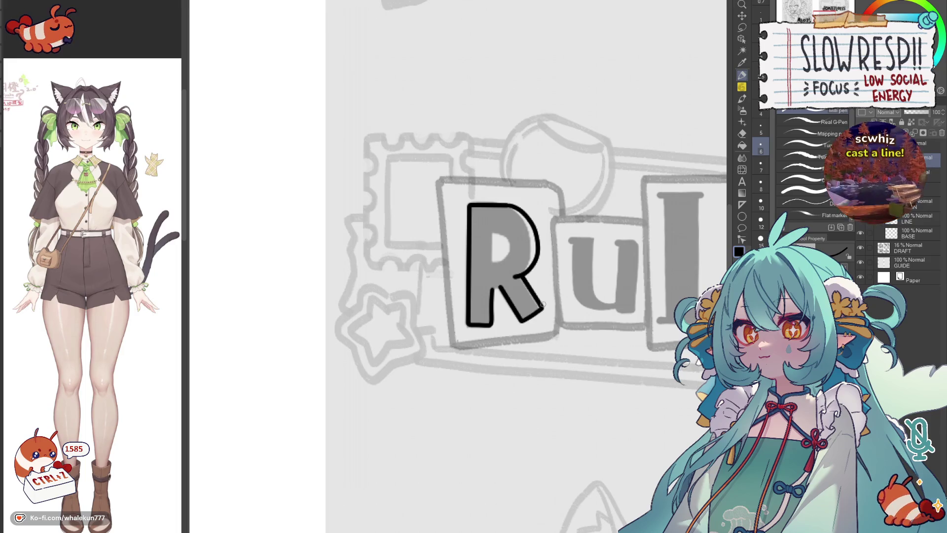
{"action": "left_click_drag", "start_coordinate": [492, 292], "coordinate": [502, 303]}
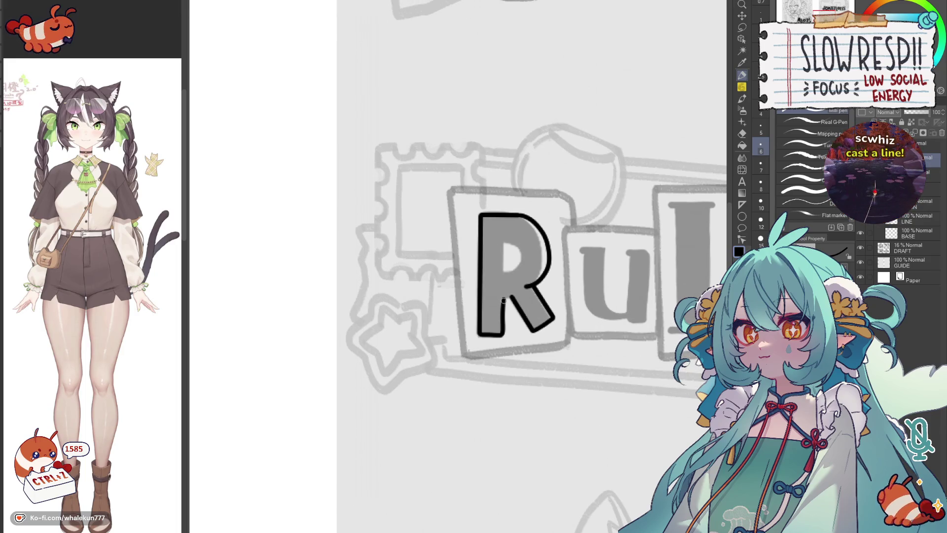
Step: Draw the inner curve of the R's bowl and fill the R solid black
{"action": "key", "text": "ctrl+z"}
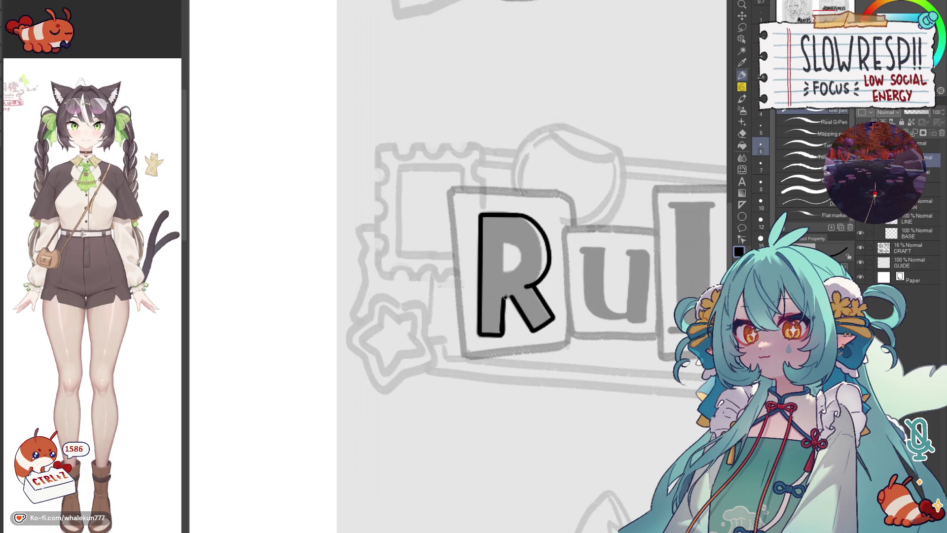
{"action": "scroll", "coordinate": [521, 285], "scroll_direction": "up", "scroll_amount": 2}
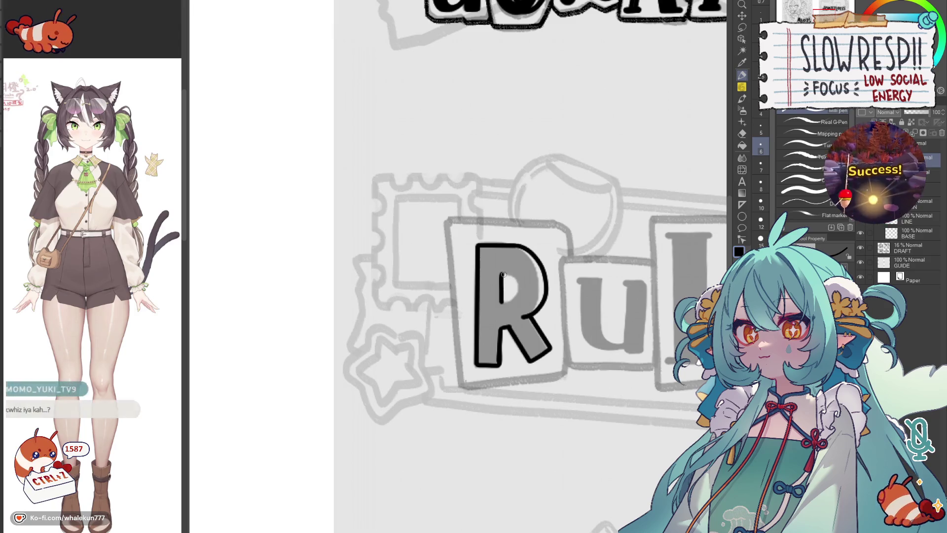
{"action": "key", "text": "ctrl+z"}
{"action": "key", "text": "ctrl+z"}
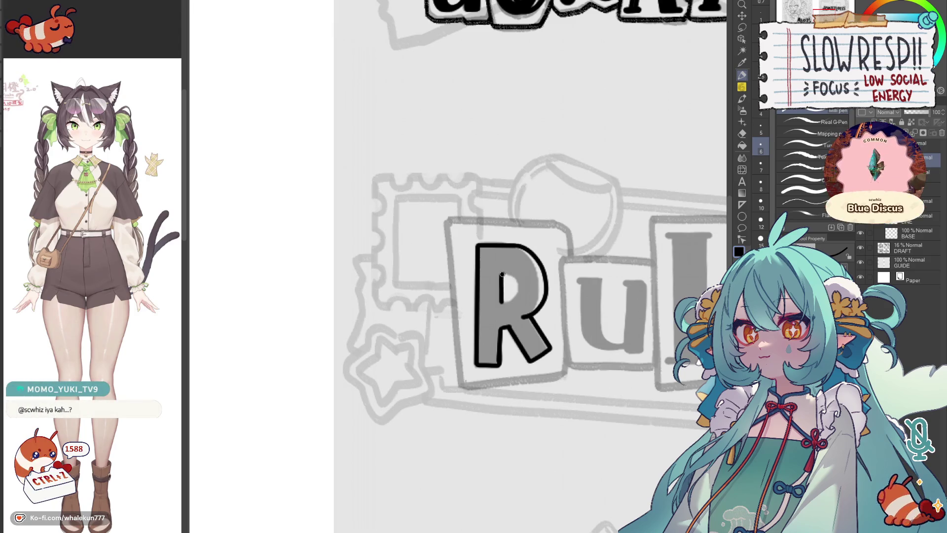
{"action": "mouse_move", "coordinate": [518, 276]}
{"action": "left_mouse_down"}
{"action": "mouse_move", "coordinate": [522, 293]}
{"action": "mouse_move", "coordinate": [503, 300]}
{"action": "left_mouse_up"}
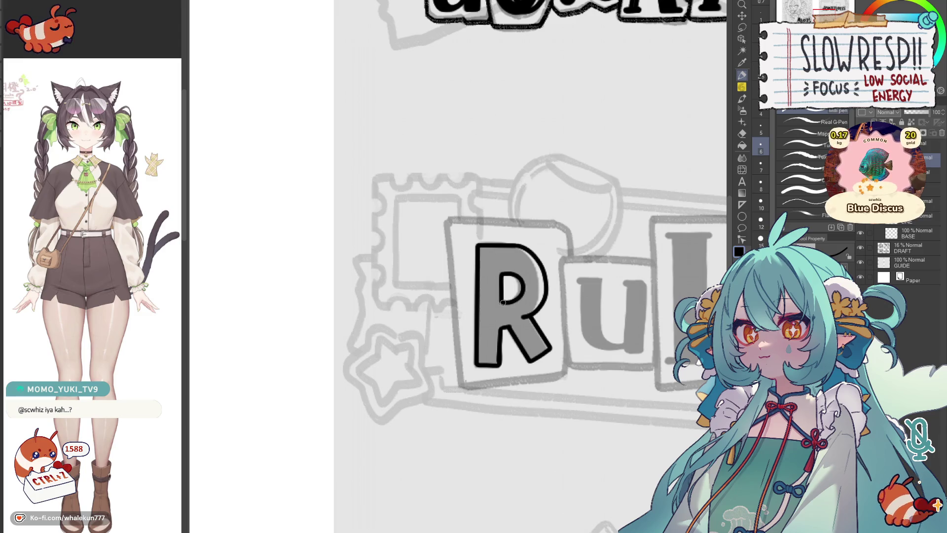
{"action": "key", "text": "g"}
{"action": "left_click", "coordinate": [531, 292]}
{"action": "key", "text": "p"}
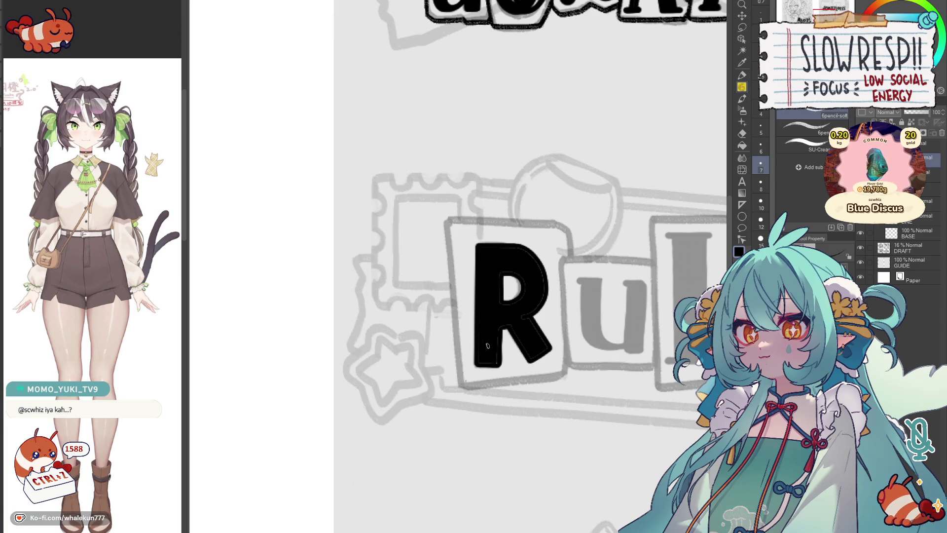
Step: Inspect the filled R by panning and mirroring the view, undoing one stray stroke
{"action": "key", "text": "p"}
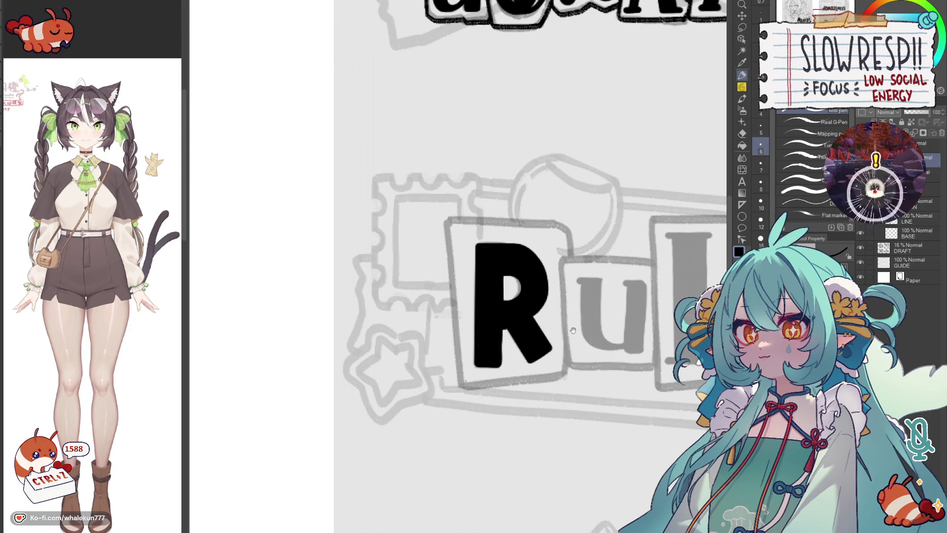
{"action": "left_click_drag", "start_coordinate": [551, 336], "coordinate": [534, 311]}
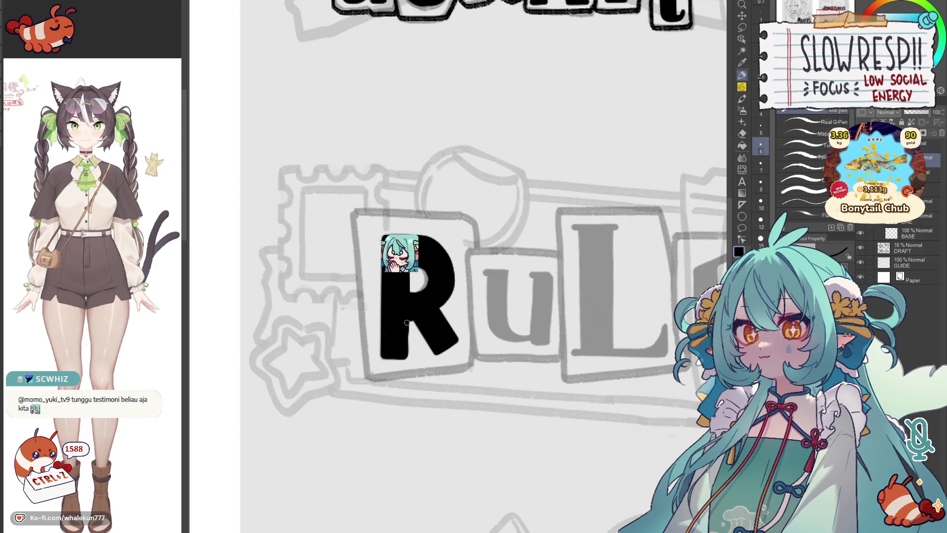
{"action": "key", "text": "ctrl+z"}
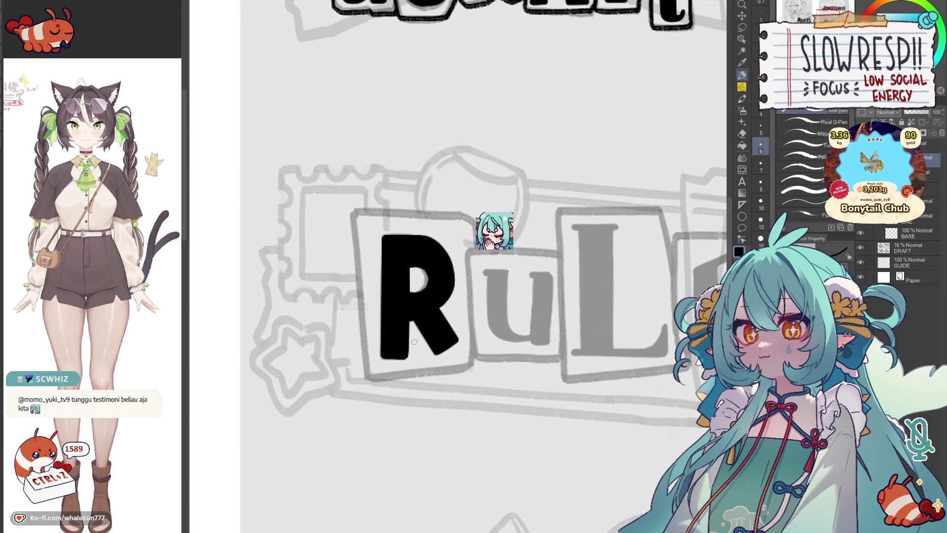
{"action": "mouse_move", "coordinate": [415, 340]}
{"action": "left_mouse_down"}
{"action": "mouse_move", "coordinate": [518, 323]}
{"action": "mouse_move", "coordinate": [500, 334]}
{"action": "mouse_move", "coordinate": [429, 334]}
{"action": "left_mouse_up"}
{"action": "key", "text": "h"}
{"action": "key", "text": "h"}
{"action": "left_click_drag", "start_coordinate": [459, 276], "coordinate": [460, 300]}
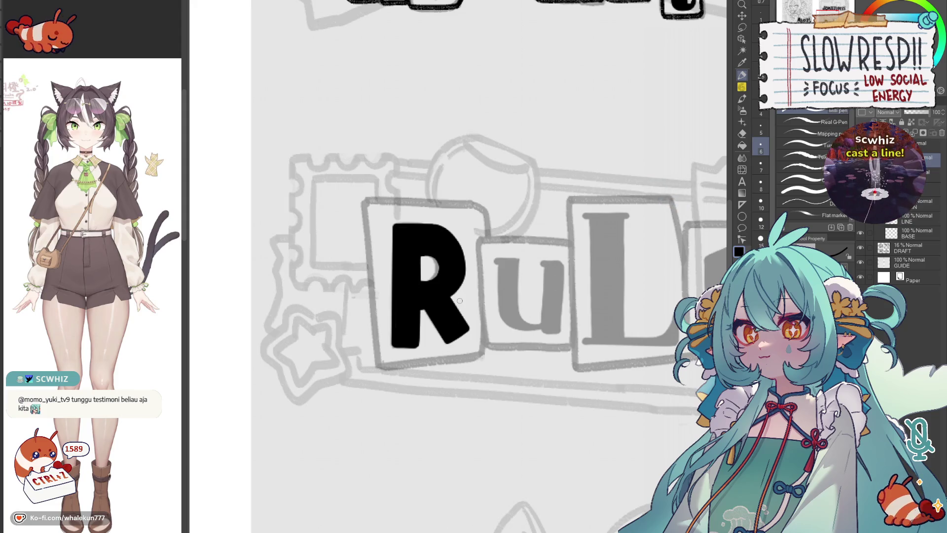
{"action": "key", "text": "h"}
{"action": "key", "text": "h"}
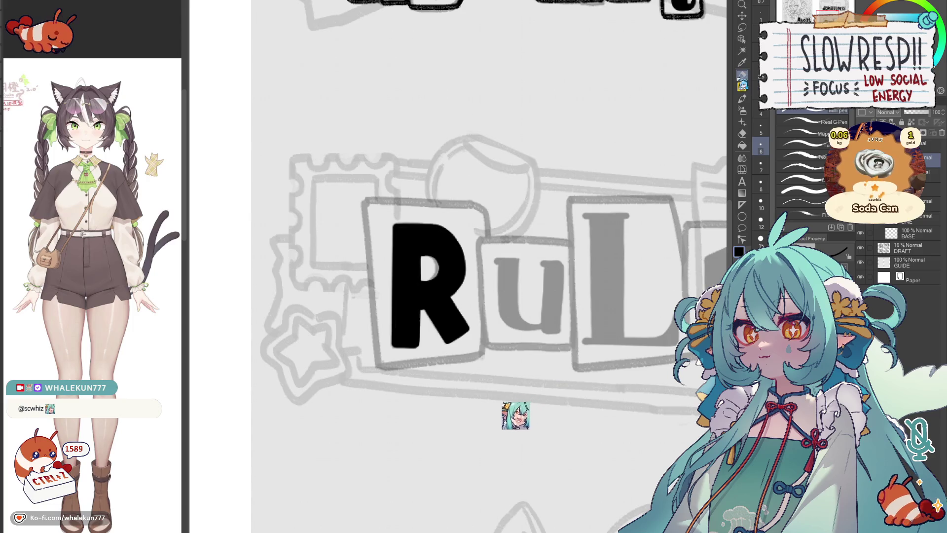
{"action": "left_click_drag", "start_coordinate": [550, 305], "coordinate": [611, 305]}
{"action": "key", "text": "h"}
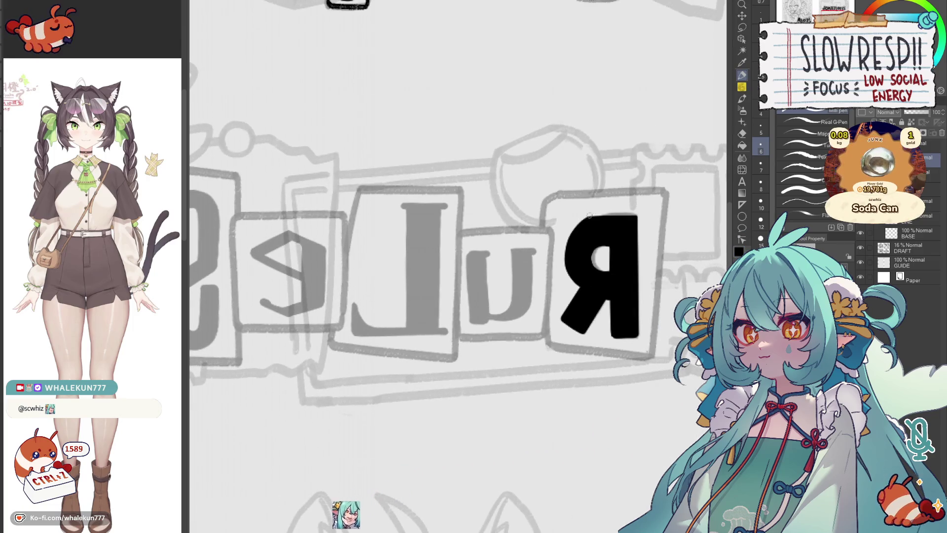
{"action": "key", "text": "h"}
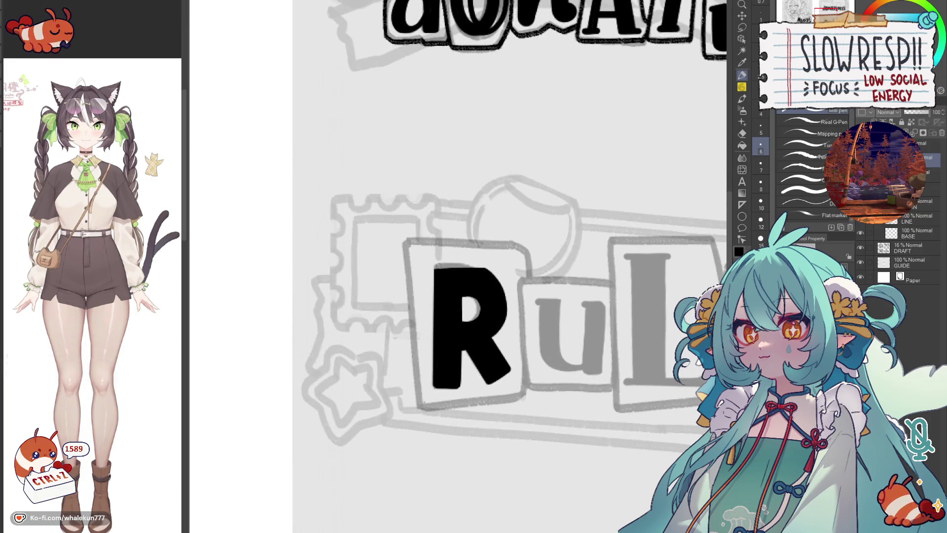
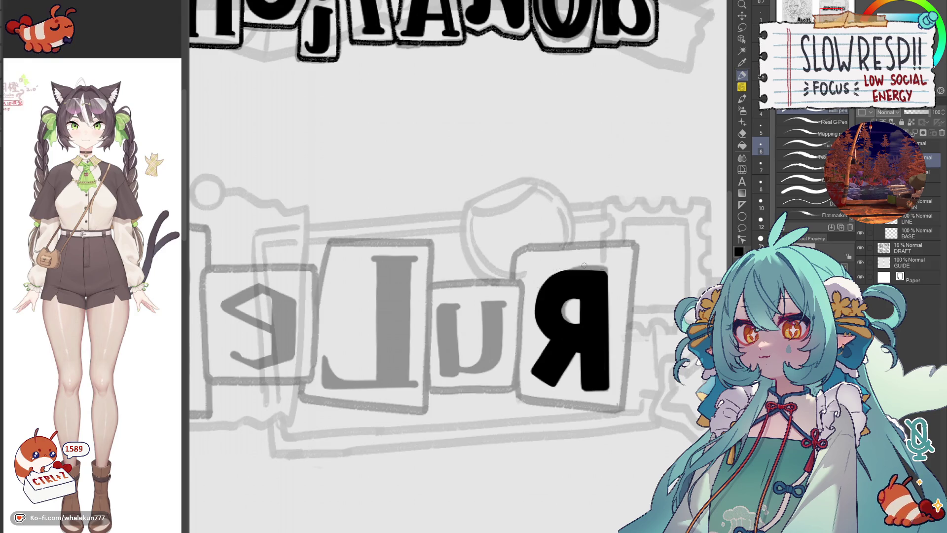
Step: Attempt the u's top and right leg in black ink, undoing the misplaced strokes
{"action": "key", "text": "h"}
{"action": "scroll", "coordinate": [564, 292], "scroll_direction": "up", "scroll_amount": 3}
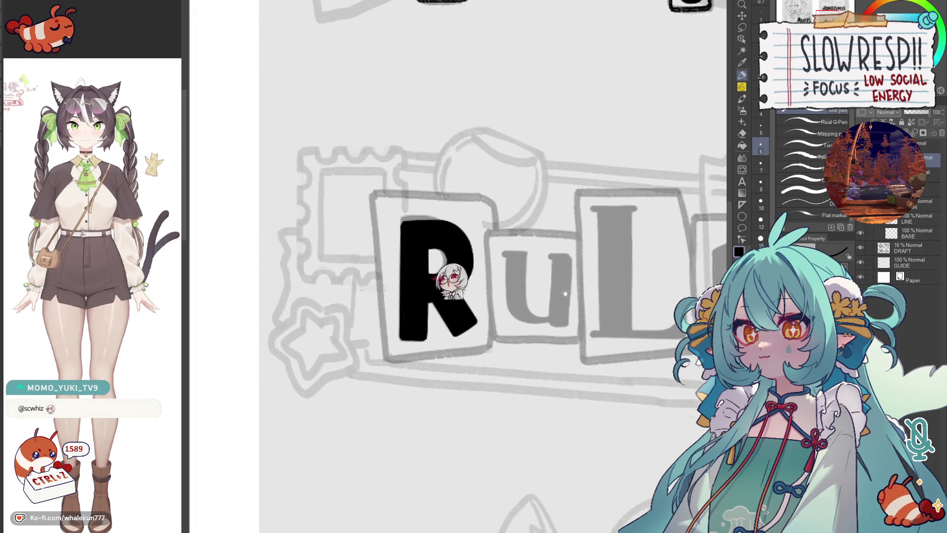
{"action": "left_click_drag", "start_coordinate": [500, 267], "coordinate": [570, 270]}
{"action": "key", "text": "ctrl+z"}
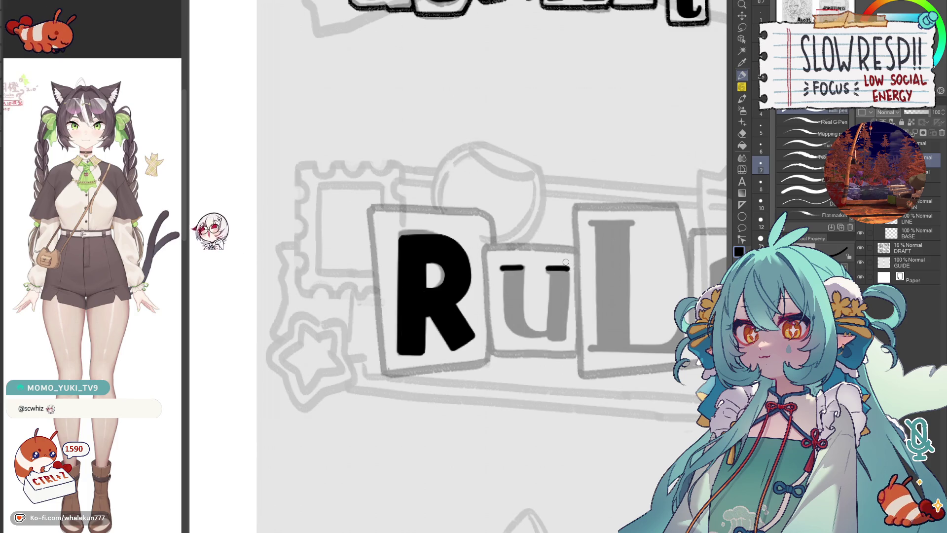
{"action": "left_click_drag", "start_coordinate": [520, 267], "coordinate": [522, 317]}
{"action": "key", "text": "ctrl+z"}
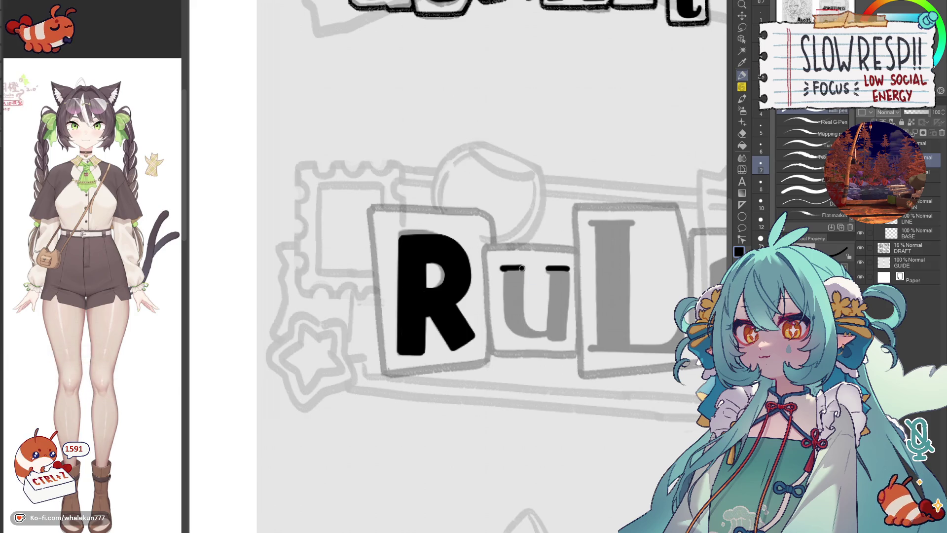
{"action": "key", "text": "ctrl+z"}
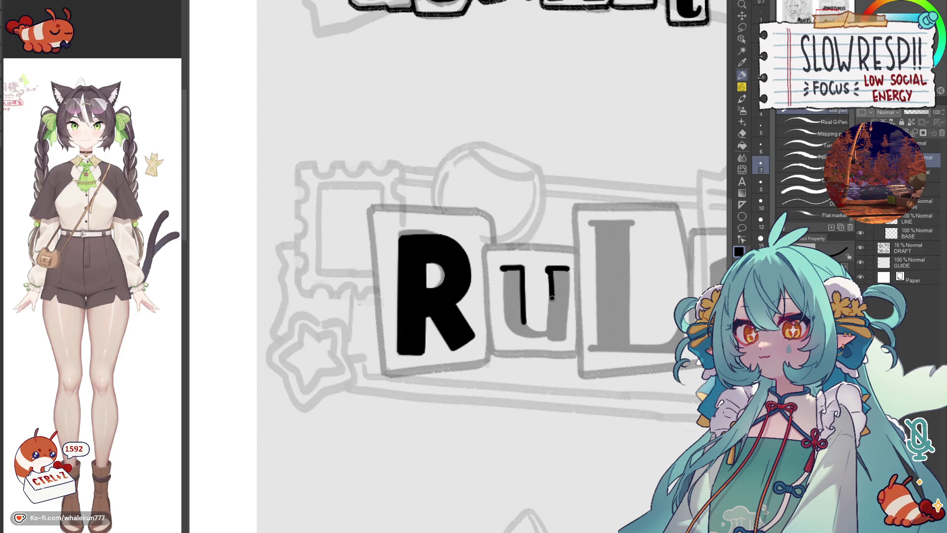
{"action": "mouse_move", "coordinate": [551, 325]}
{"action": "left_mouse_down"}
{"action": "mouse_move", "coordinate": [552, 338]}
{"action": "mouse_move", "coordinate": [568, 339]}
{"action": "left_mouse_up"}
{"action": "key", "text": "ctrl+z"}
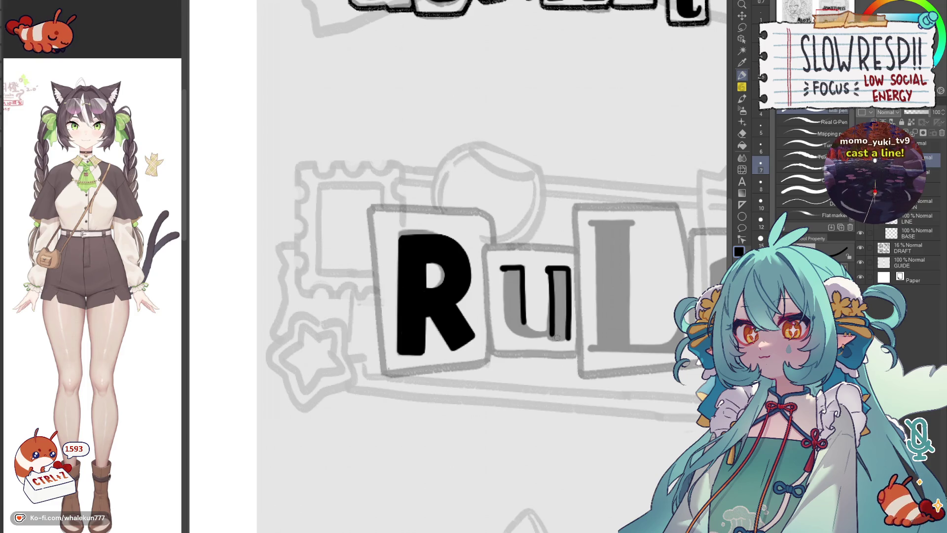
{"action": "key", "text": "h"}
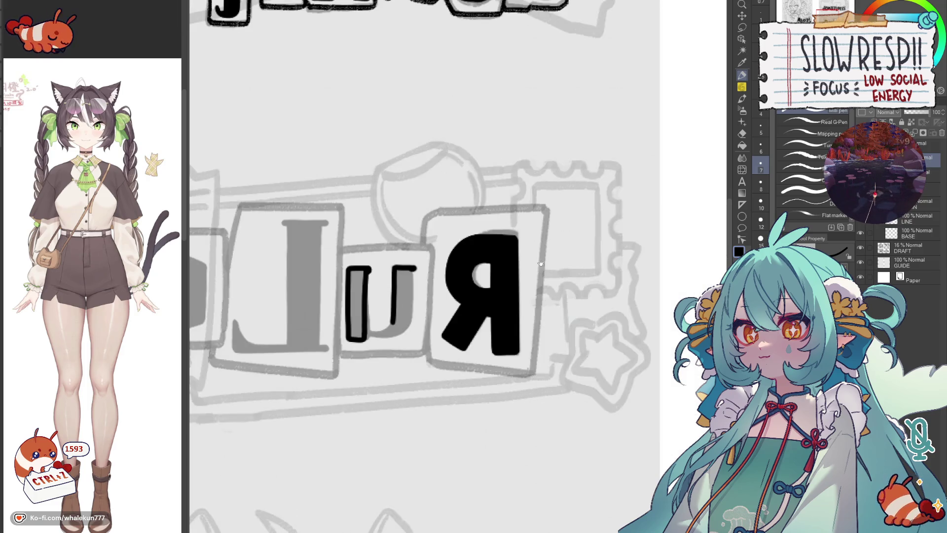
{"action": "key", "text": "h"}
{"action": "left_click_drag", "start_coordinate": [538, 311], "coordinate": [600, 300]}
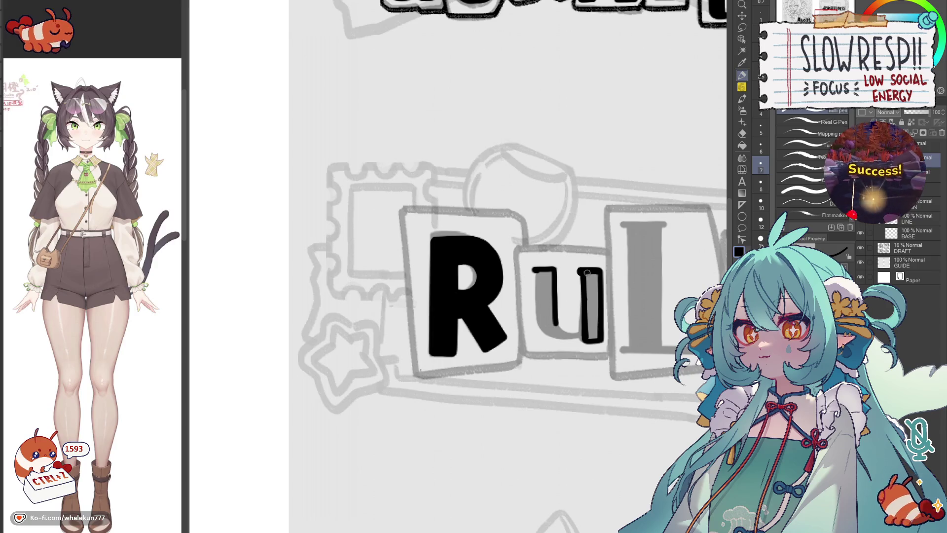
Step: Ink the u's right leg, bottom curve and stem solid black, checking in mirrored view
{"action": "mouse_move", "coordinate": [596, 273]}
{"action": "left_mouse_down"}
{"action": "mouse_move", "coordinate": [598, 334]}
{"action": "mouse_move", "coordinate": [594, 300]}
{"action": "left_mouse_up"}
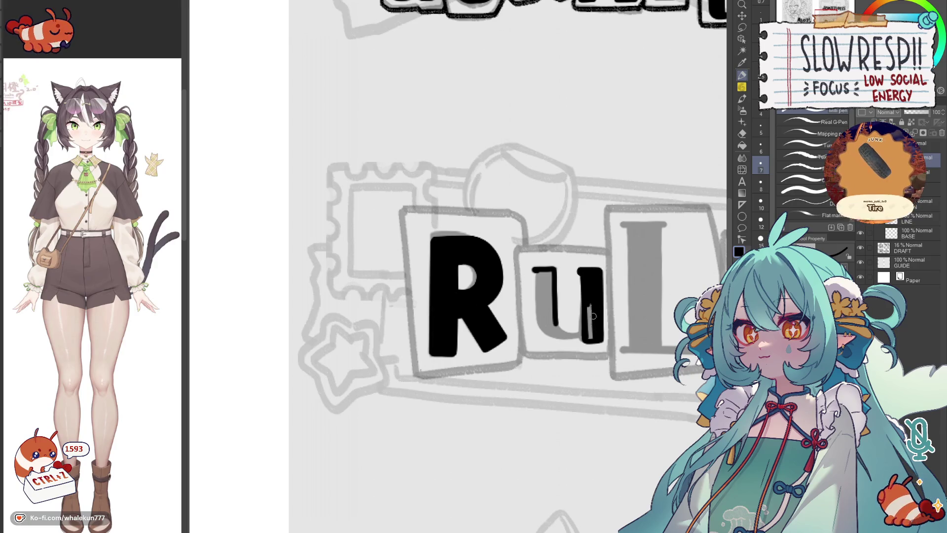
{"action": "mouse_move", "coordinate": [591, 337]}
{"action": "left_mouse_down"}
{"action": "mouse_move", "coordinate": [588, 304]}
{"action": "mouse_move", "coordinate": [601, 338]}
{"action": "left_mouse_up"}
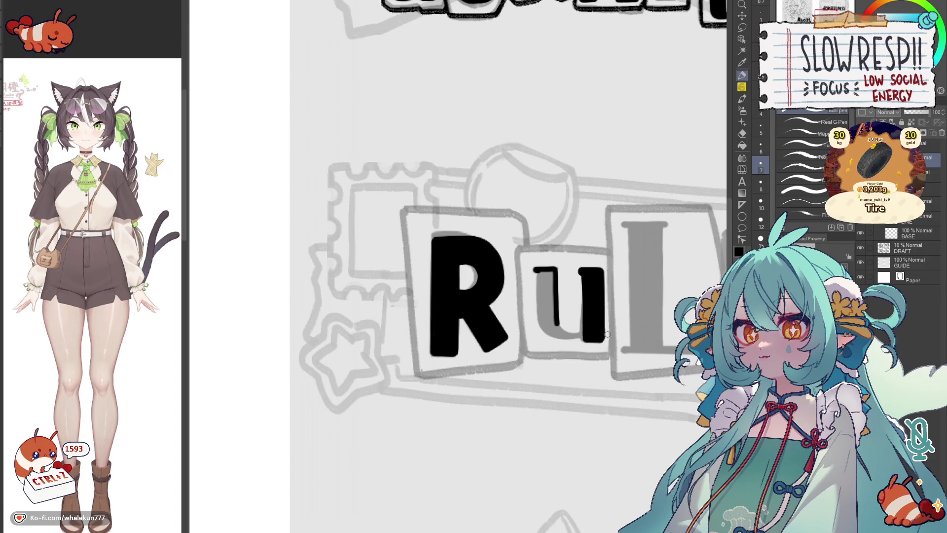
{"action": "key", "text": "h"}
{"action": "scroll", "coordinate": [530, 347], "scroll_direction": "left", "scroll_amount": 5}
{"action": "left_click_drag", "start_coordinate": [530, 346], "coordinate": [559, 342]}
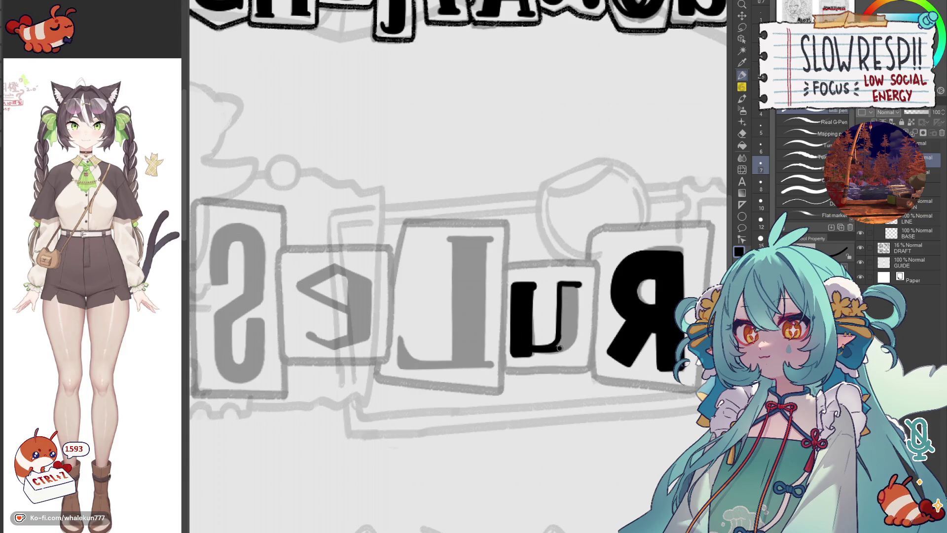
{"action": "left_click_drag", "start_coordinate": [575, 341], "coordinate": [577, 287]}
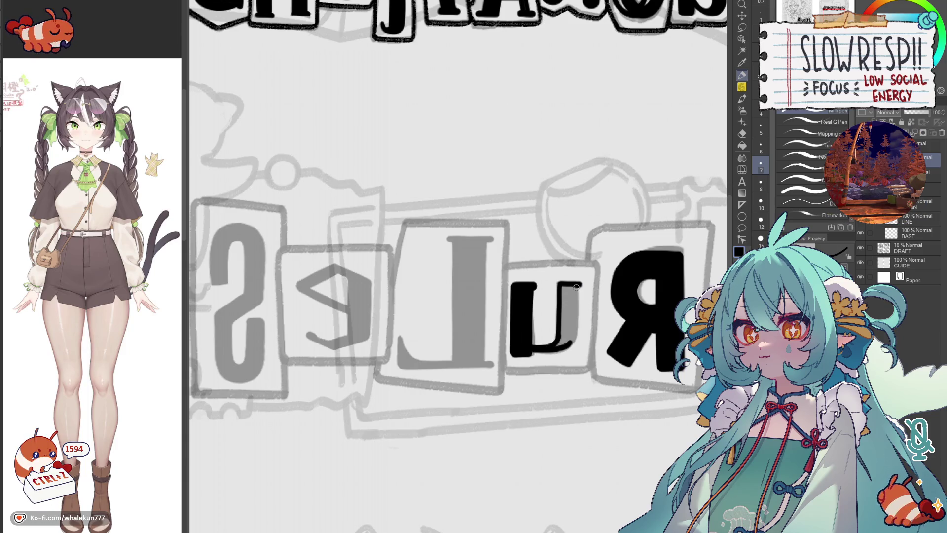
{"action": "mouse_move", "coordinate": [571, 348]}
{"action": "left_mouse_down"}
{"action": "mouse_move", "coordinate": [583, 290]}
{"action": "mouse_move", "coordinate": [573, 342]}
{"action": "left_mouse_up"}
{"action": "key", "text": "ctrl+z"}
{"action": "key", "text": "h"}
{"action": "left_click_drag", "start_coordinate": [513, 335], "coordinate": [632, 364]}
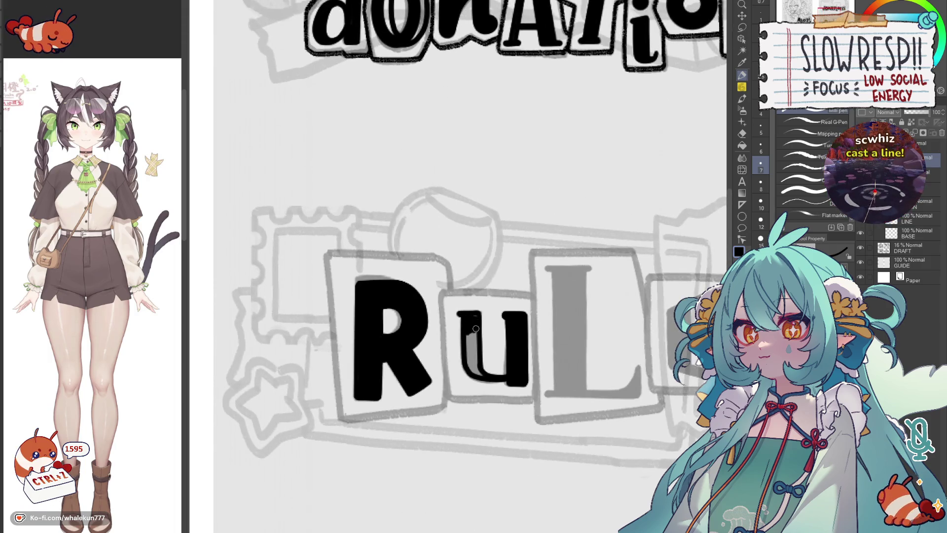
Step: Ink the u's left stem and verify the finished letter in mirrored view
{"action": "left_click_drag", "start_coordinate": [469, 351], "coordinate": [467, 337]}
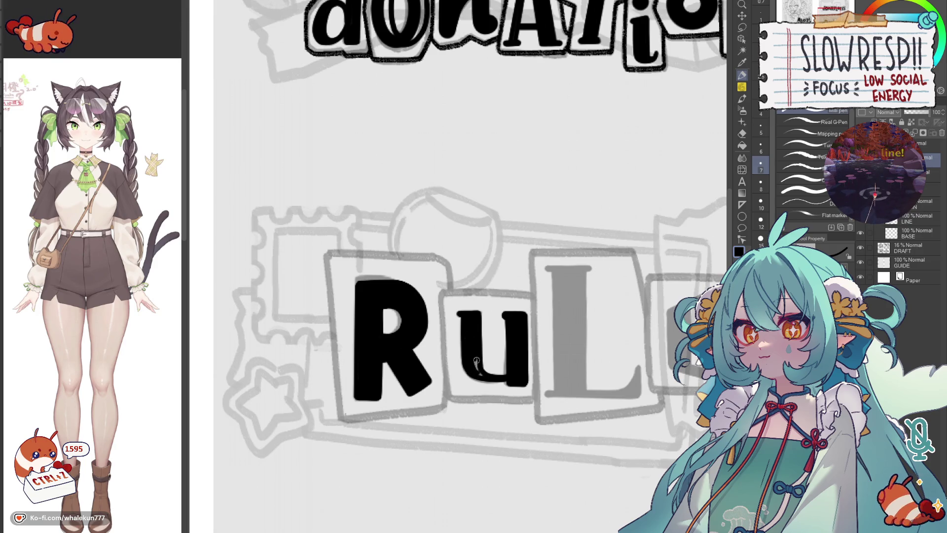
{"action": "key", "text": "h"}
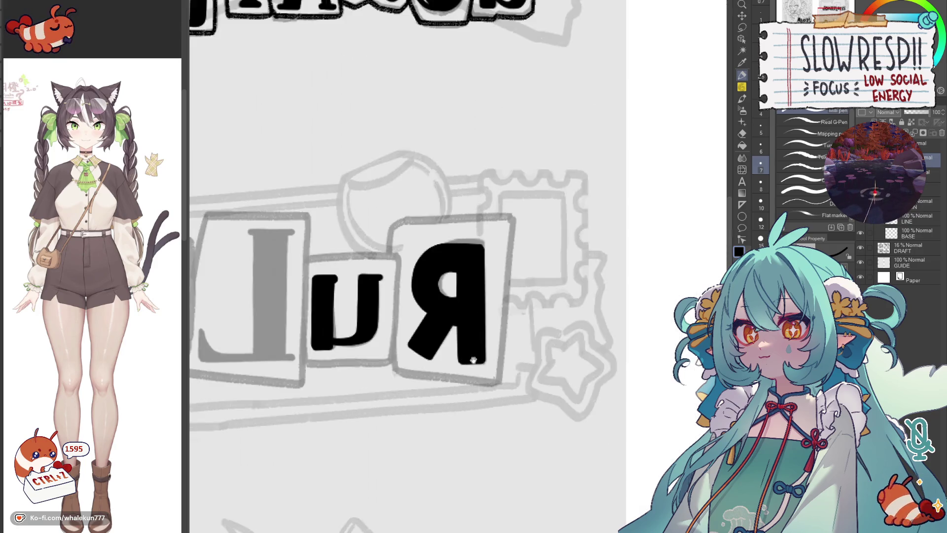
{"action": "left_click_drag", "start_coordinate": [512, 379], "coordinate": [573, 339]}
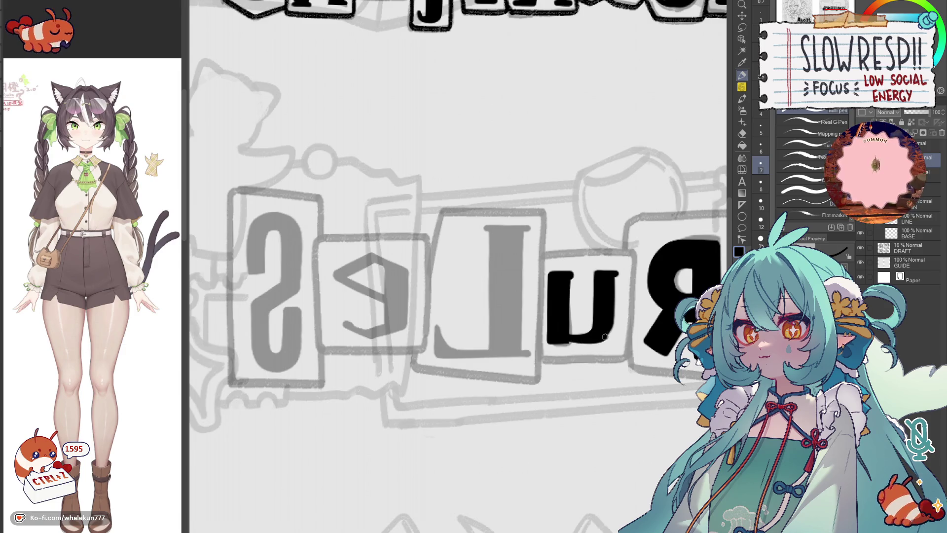
{"action": "key", "text": "h"}
{"action": "left_click_drag", "start_coordinate": [547, 333], "coordinate": [570, 353]}
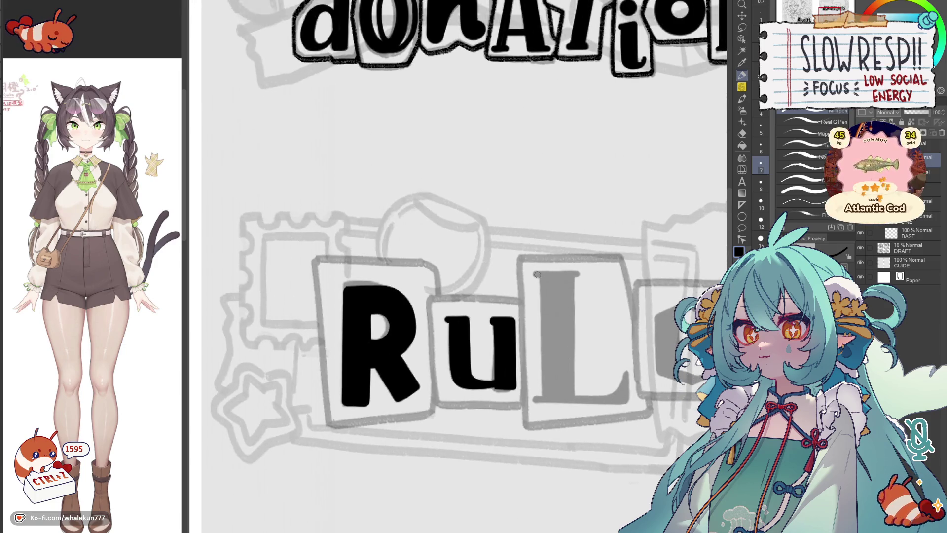
Step: Outline the L's top, foot and left stem edge with straight pen strokes
{"action": "left_click_drag", "start_coordinate": [579, 274], "coordinate": [581, 273]}
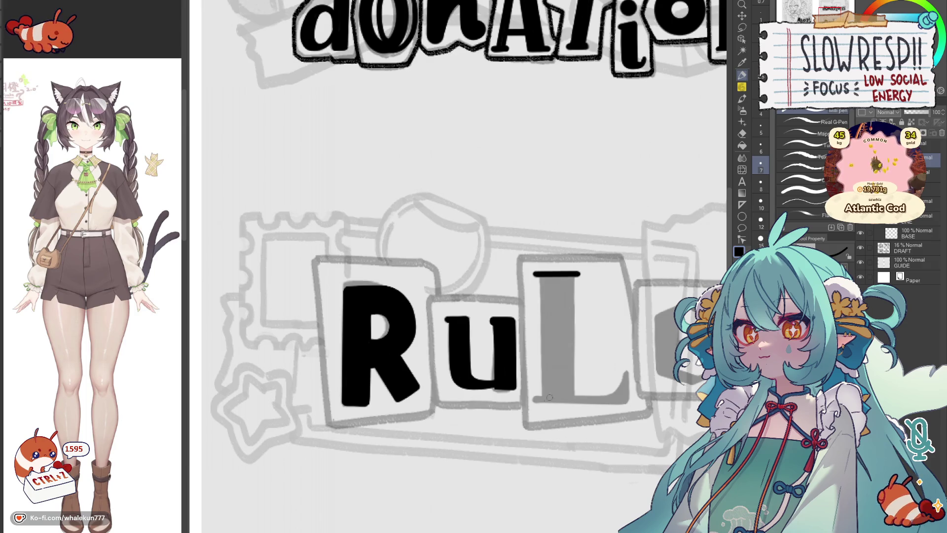
{"action": "left_click_drag", "start_coordinate": [535, 398], "coordinate": [628, 400]}
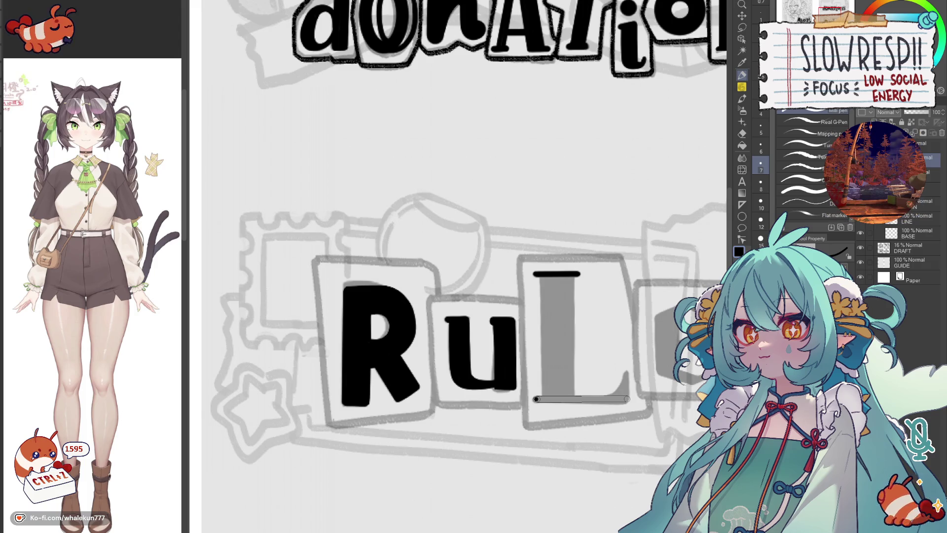
{"action": "left_click_drag", "start_coordinate": [627, 399], "coordinate": [628, 399]}
{"action": "key", "text": "ctrl+z"}
{"action": "left_click_drag", "start_coordinate": [541, 275], "coordinate": [542, 398]}
Step: Ink the L's right stem edge and fill the stem and foot notch solid black
{"action": "mouse_move", "coordinate": [572, 275]}
{"action": "left_mouse_down"}
{"action": "mouse_move", "coordinate": [573, 398]}
{"action": "mouse_move", "coordinate": [572, 276]}
{"action": "left_mouse_up"}
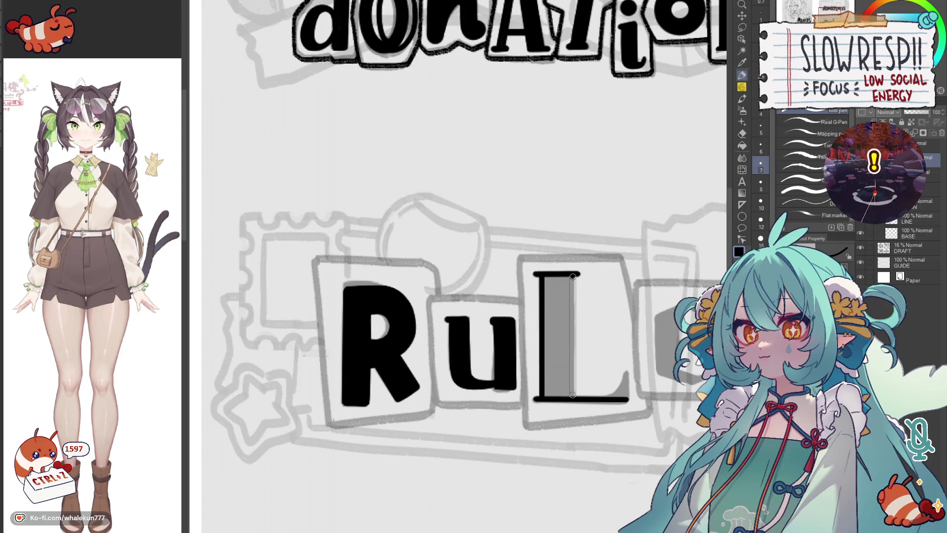
{"action": "left_click_drag", "start_coordinate": [572, 395], "coordinate": [573, 397]}
{"action": "mouse_move", "coordinate": [568, 357]}
{"action": "left_mouse_down"}
{"action": "mouse_move", "coordinate": [569, 276]}
{"action": "mouse_move", "coordinate": [571, 398]}
{"action": "mouse_move", "coordinate": [545, 274]}
{"action": "left_mouse_up"}
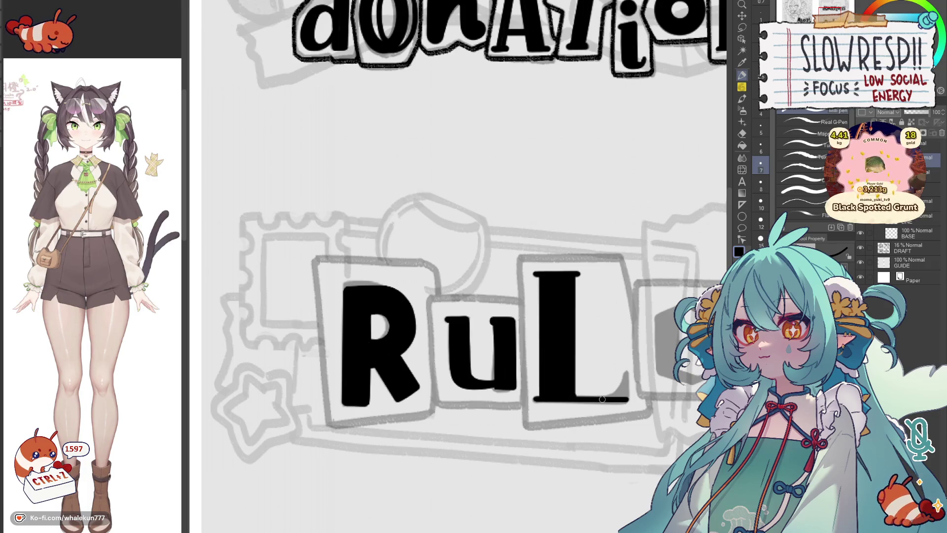
{"action": "mouse_move", "coordinate": [628, 371]}
{"action": "left_mouse_down"}
{"action": "mouse_move", "coordinate": [628, 389]}
{"action": "mouse_move", "coordinate": [607, 368]}
{"action": "left_mouse_up"}
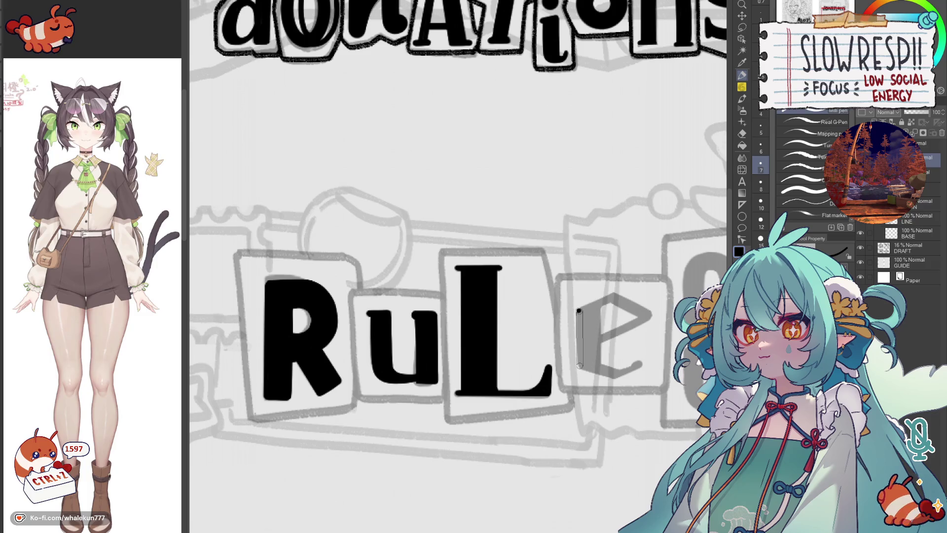
Step: Ink the e's left side, diagonal crossbar and top edge with straight strokes
{"action": "left_click_drag", "start_coordinate": [579, 310], "coordinate": [579, 369]}
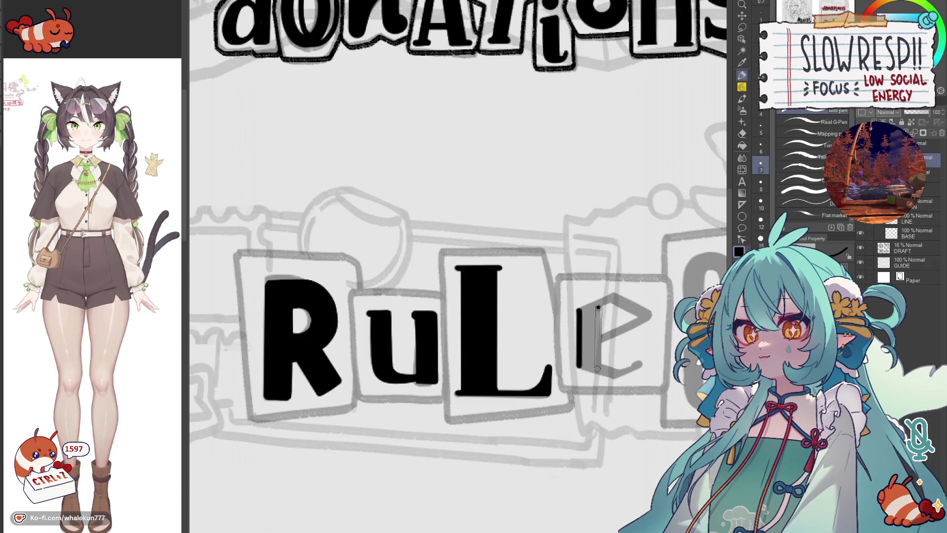
{"action": "left_click_drag", "start_coordinate": [598, 310], "coordinate": [599, 369]}
{"action": "left_click", "coordinate": [649, 317], "text": "shift"}
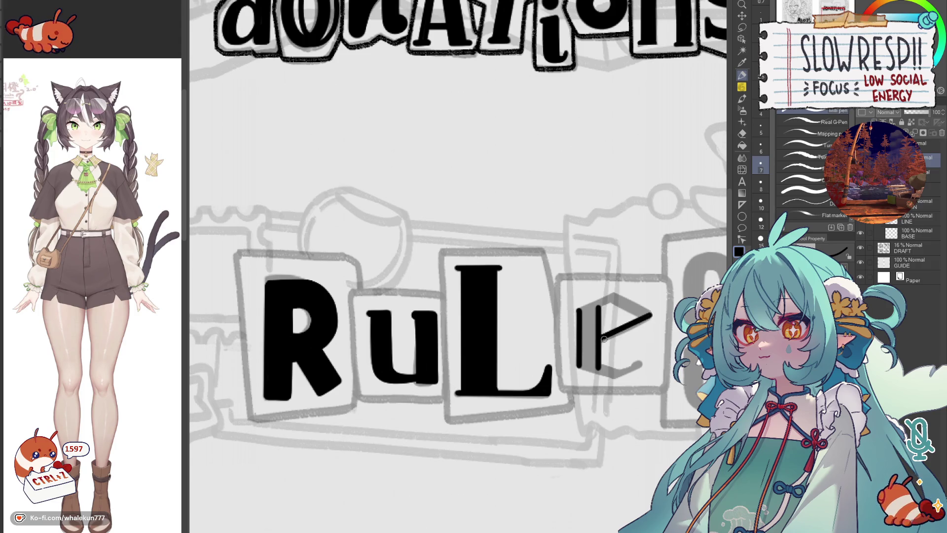
{"action": "left_click", "coordinate": [648, 317], "text": "shift"}
{"action": "left_click", "coordinate": [618, 294], "text": "shift"}
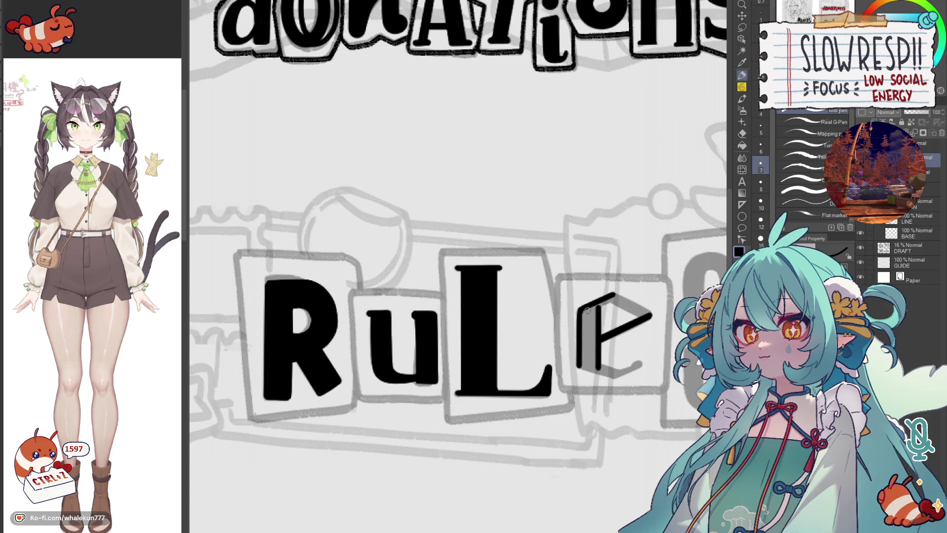
Step: Thicken the e's top stroke in mirrored view and add a dark stroke after flipping back
{"action": "key", "text": "h"}
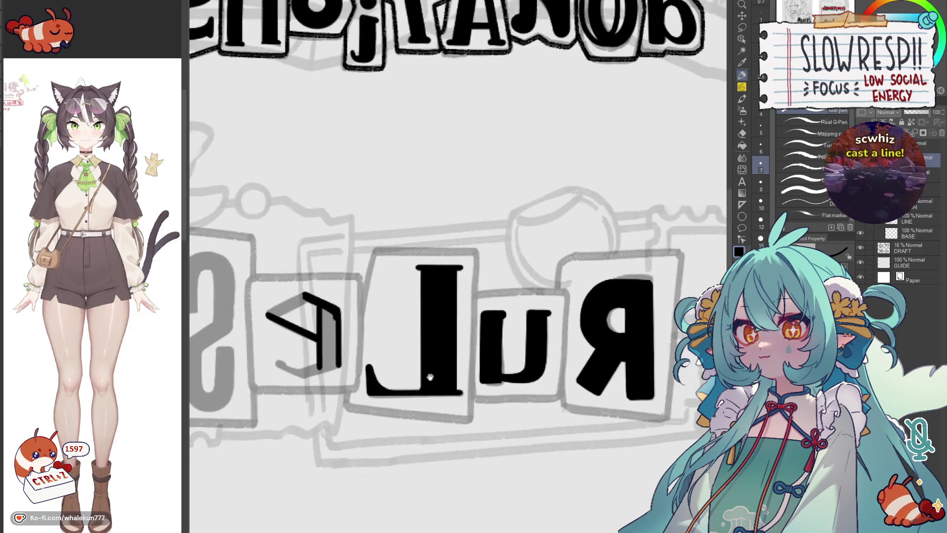
{"action": "left_click_drag", "start_coordinate": [427, 377], "coordinate": [642, 382]}
{"action": "left_click", "coordinate": [518, 300], "text": "shift"}
{"action": "left_click_drag", "start_coordinate": [517, 302], "coordinate": [486, 317]}
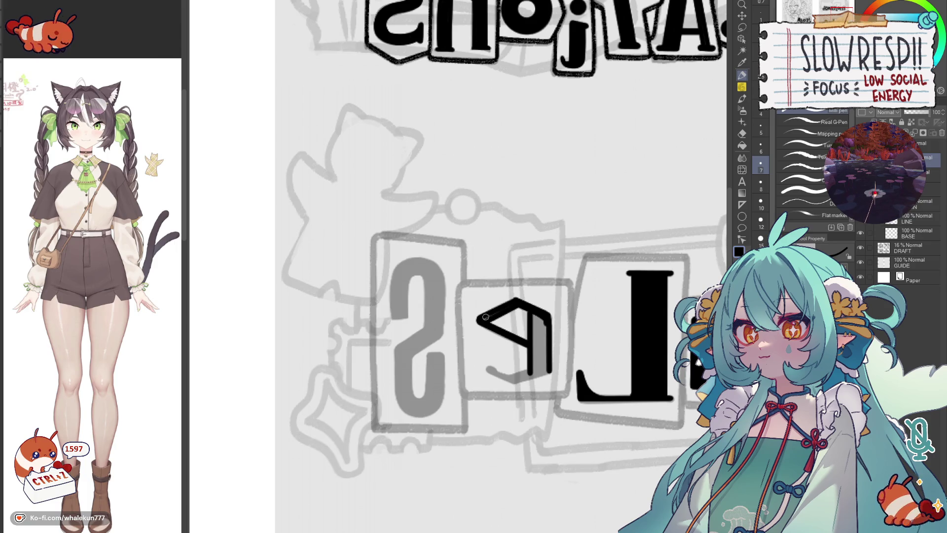
{"action": "key", "text": "h"}
{"action": "mouse_move", "coordinate": [363, 321]}
{"action": "left_mouse_down"}
{"action": "mouse_move", "coordinate": [563, 320]}
{"action": "mouse_move", "coordinate": [559, 339]}
{"action": "left_mouse_up"}
{"action": "left_click_drag", "start_coordinate": [562, 307], "coordinate": [564, 361]}
Step: Recheck the e mirrored, undoing a stray mark at its tail
{"action": "key", "text": "h"}
{"action": "left_click_drag", "start_coordinate": [300, 339], "coordinate": [625, 336]}
{"action": "key", "text": "h"}
{"action": "left_click_drag", "start_coordinate": [336, 335], "coordinate": [568, 328]}
{"action": "key", "text": "ctrl+z"}
{"action": "key", "text": "ctrl+z"}
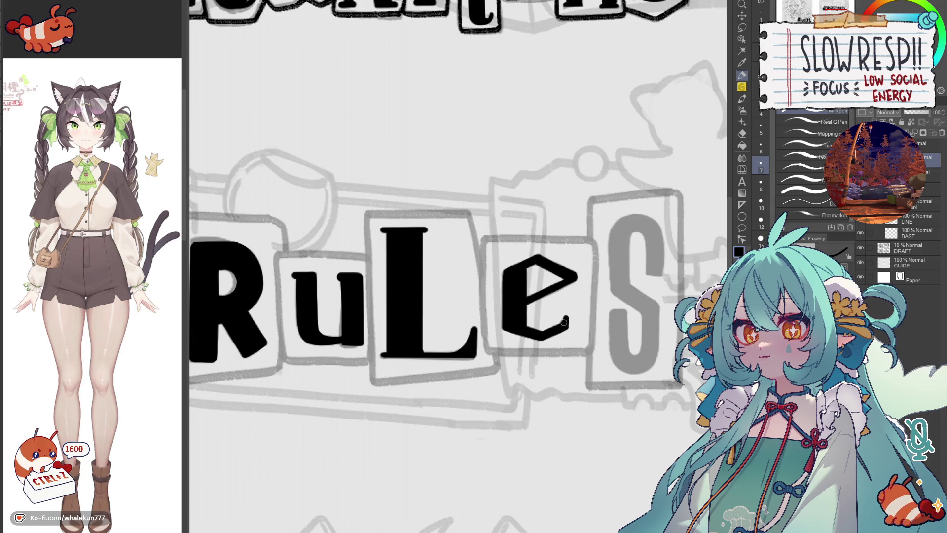
{"action": "left_click_drag", "start_coordinate": [599, 314], "coordinate": [593, 334]}
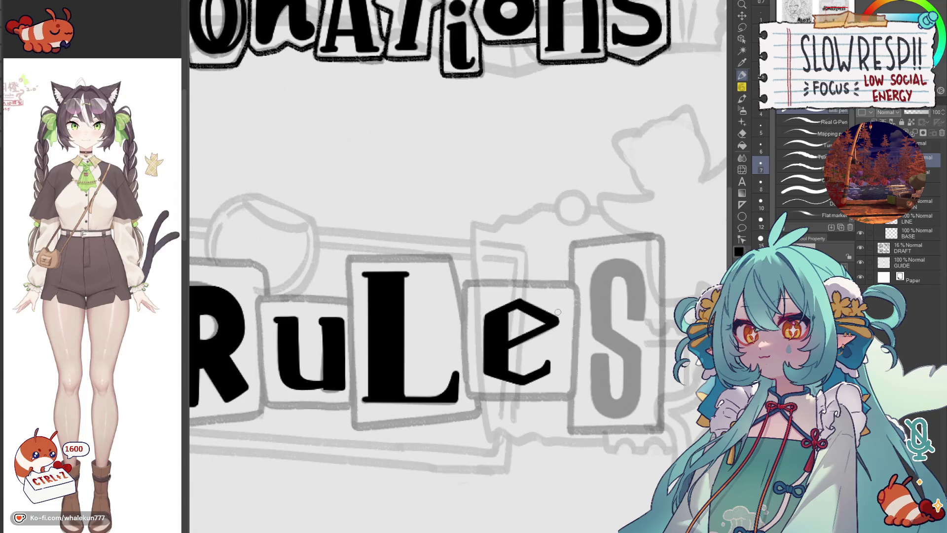
{"action": "key", "text": "h"}
{"action": "key", "text": "h"}
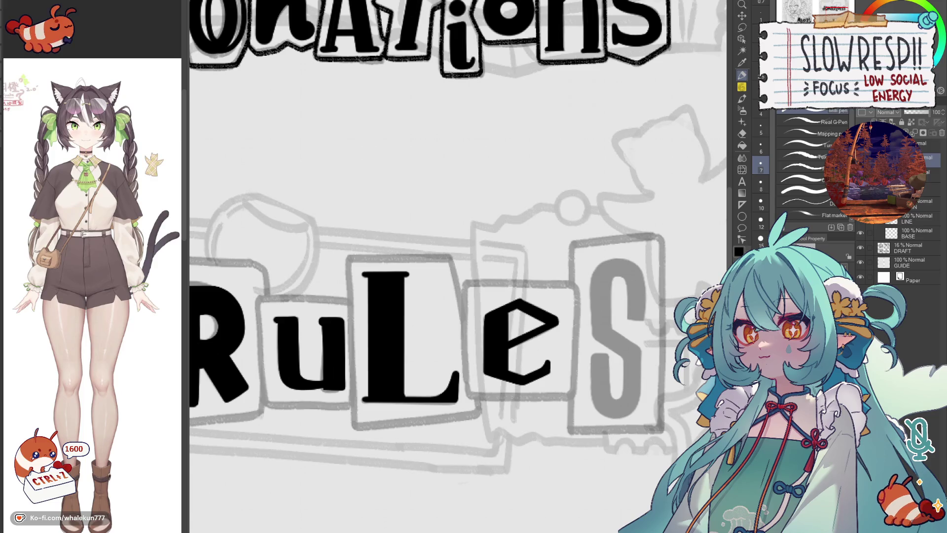
Step: Ink strokes down the S's left edge, redrawing the mirrored-view attempts
{"action": "mouse_move", "coordinate": [657, 243]}
{"action": "left_mouse_down"}
{"action": "mouse_move", "coordinate": [558, 236]}
{"action": "mouse_move", "coordinate": [548, 282]}
{"action": "left_mouse_up"}
{"action": "key", "text": "ctrl+z"}
{"action": "left_click_drag", "start_coordinate": [558, 220], "coordinate": [545, 290]}
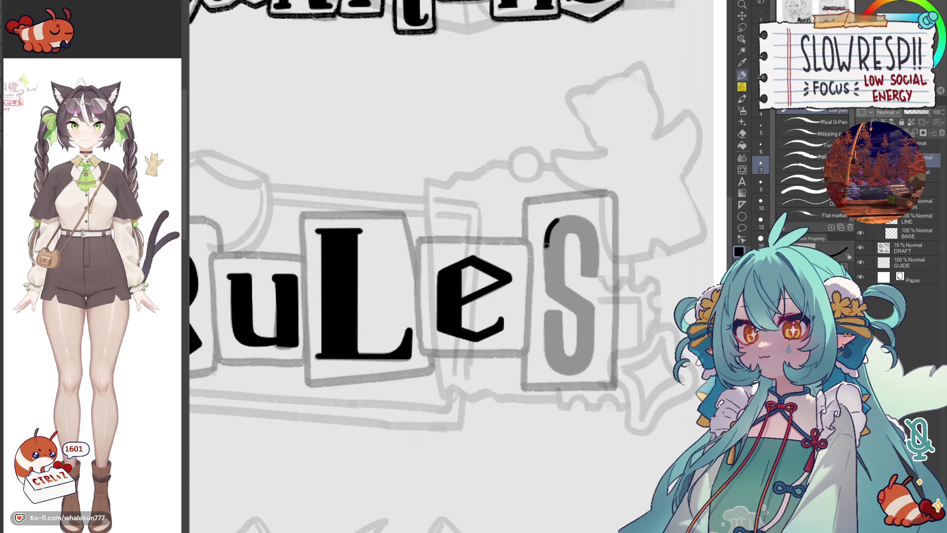
{"action": "left_click_drag", "start_coordinate": [566, 233], "coordinate": [564, 293]}
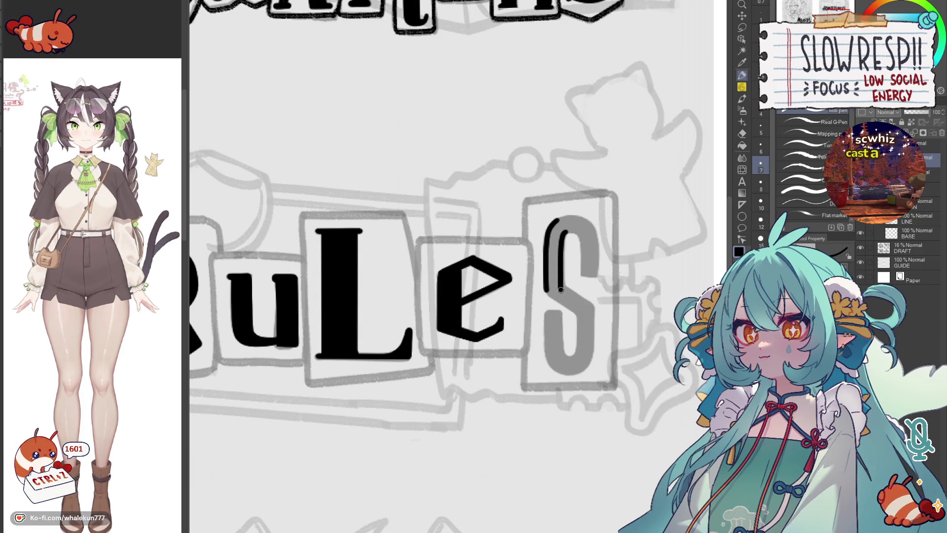
{"action": "key", "text": "h"}
{"action": "left_click_drag", "start_coordinate": [548, 209], "coordinate": [539, 263]}
{"action": "key", "text": "ctrl+z"}
{"action": "left_click_drag", "start_coordinate": [548, 210], "coordinate": [540, 256]}
{"action": "key", "text": "ctrl+z"}
{"action": "left_click_drag", "start_coordinate": [548, 210], "coordinate": [537, 262]}
Step: Try strokes inside the S's top arch, then undo them all back to a clean start
{"action": "left_click_drag", "start_coordinate": [558, 222], "coordinate": [549, 255]}
{"action": "key", "text": "ctrl+z"}
{"action": "left_click_drag", "start_coordinate": [556, 221], "coordinate": [547, 264]}
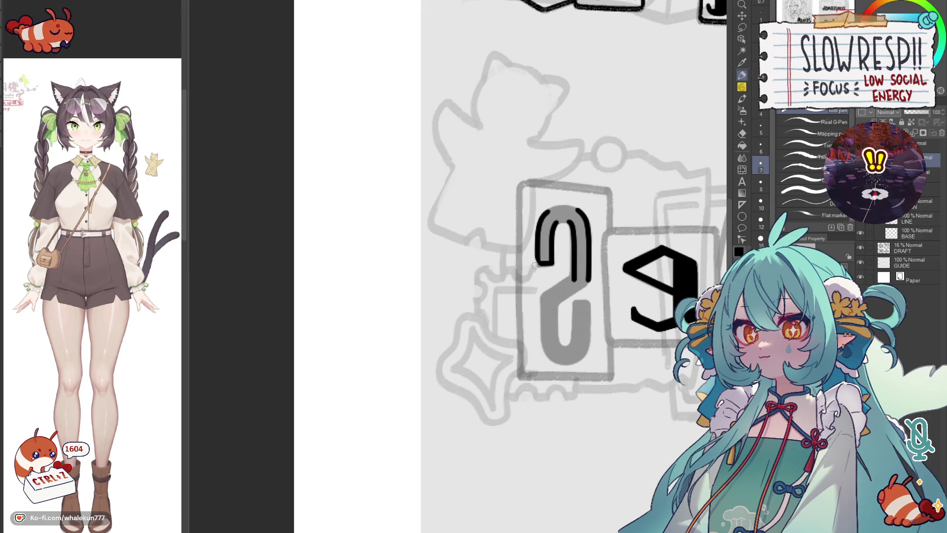
{"action": "key", "text": "ctrl+z"}
{"action": "key", "text": "ctrl+z"}
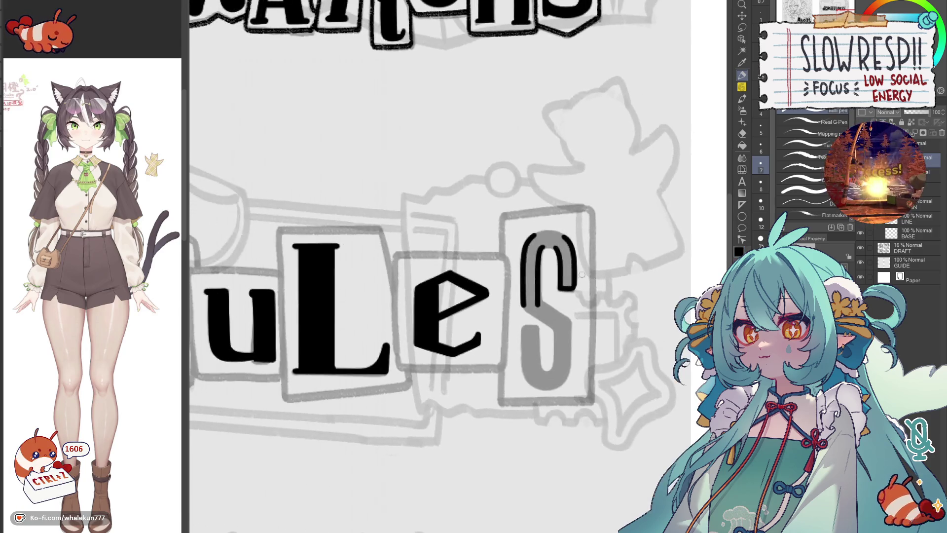
{"action": "key", "text": "ctrl+z"}
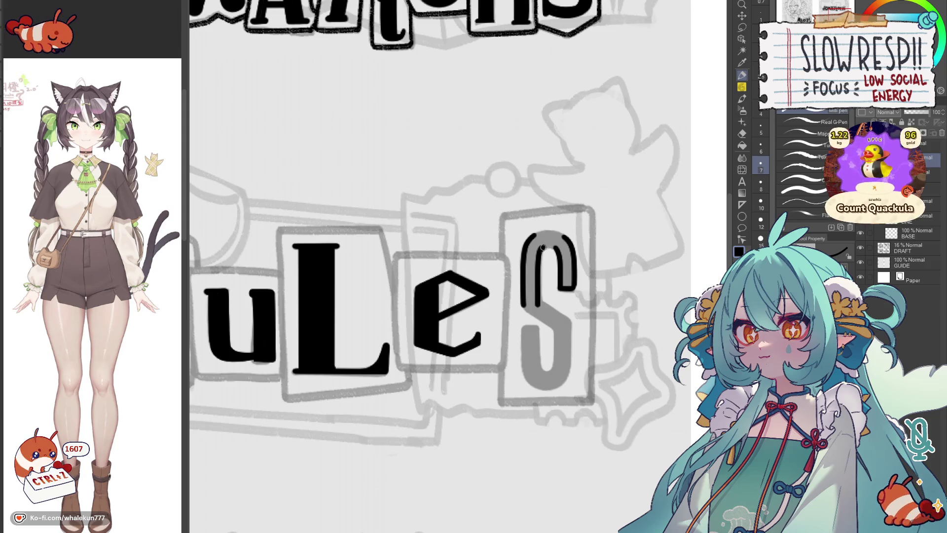
{"action": "key", "text": "ctrl+z"}
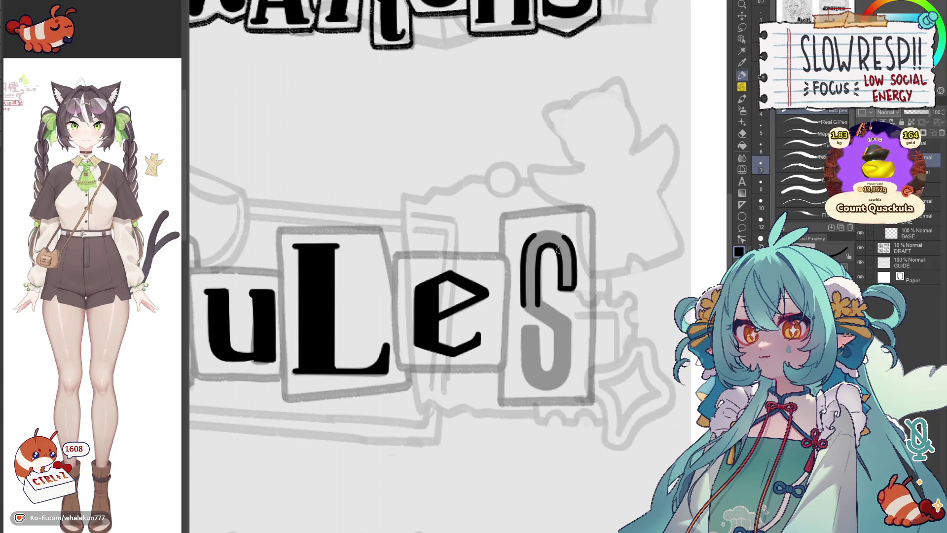
{"action": "key", "text": "ctrl+z"}
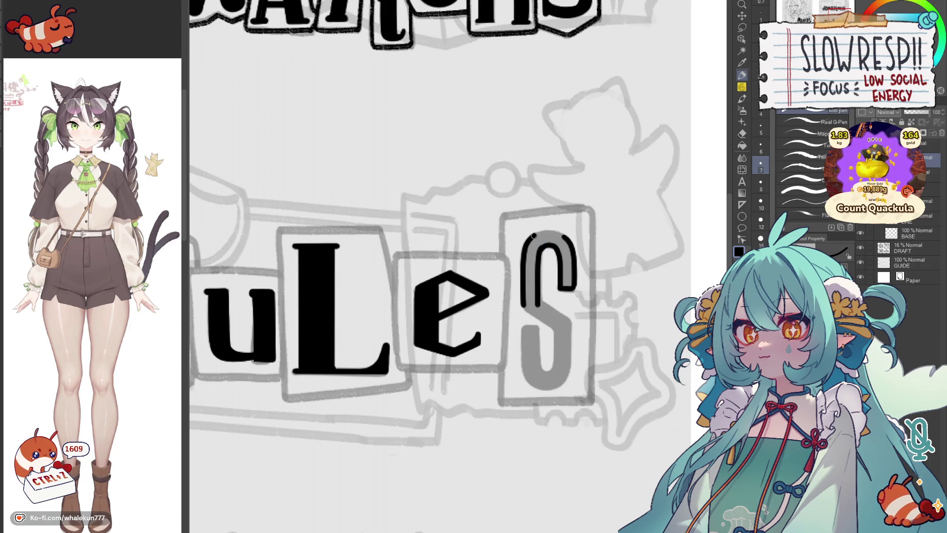
{"action": "key", "text": "h"}
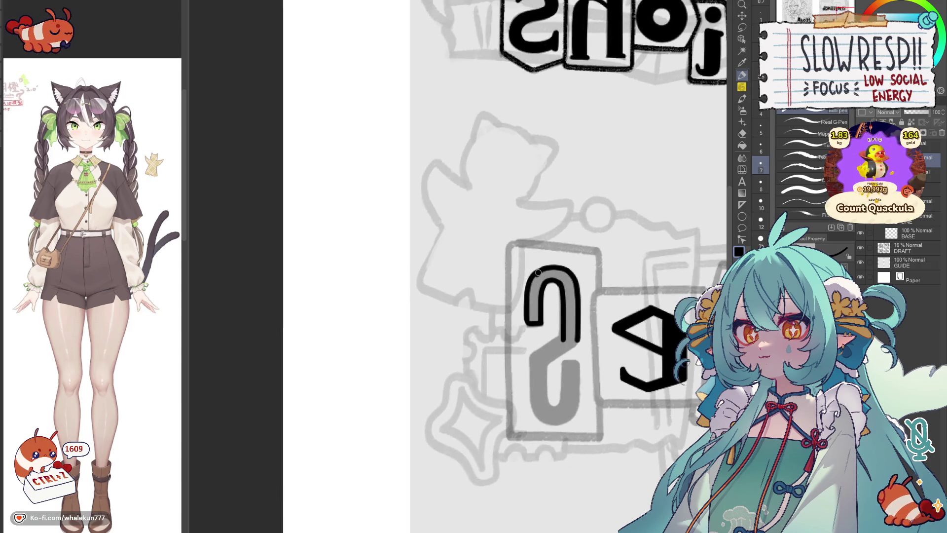
{"action": "left_click_drag", "start_coordinate": [535, 269], "coordinate": [567, 264]}
{"action": "key", "text": "ctrl+z"}
{"action": "key", "text": "ctrl+z"}
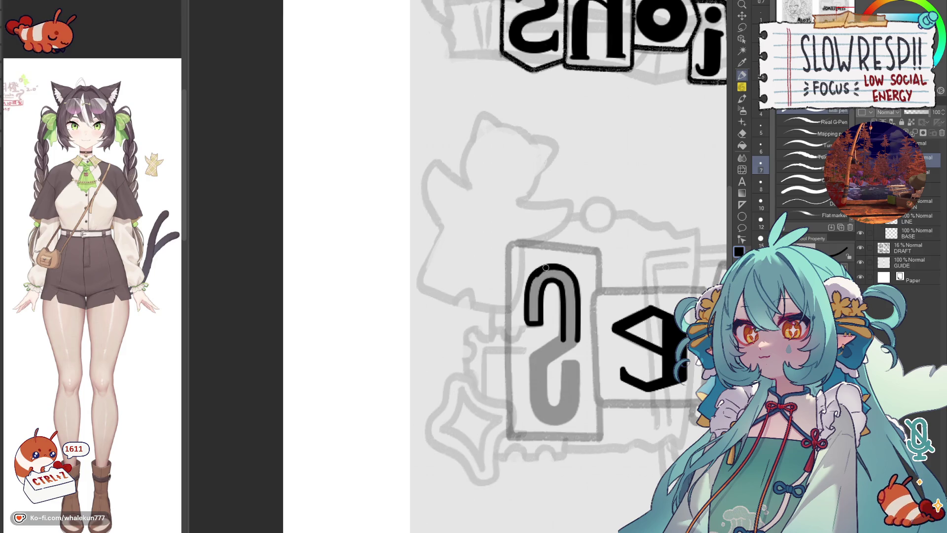
Step: Ink the S's top-left curve and inner right edge solid black
{"action": "mouse_move", "coordinate": [544, 268]}
{"action": "left_mouse_down"}
{"action": "mouse_move", "coordinate": [529, 294]}
{"action": "mouse_move", "coordinate": [532, 316]}
{"action": "left_mouse_up"}
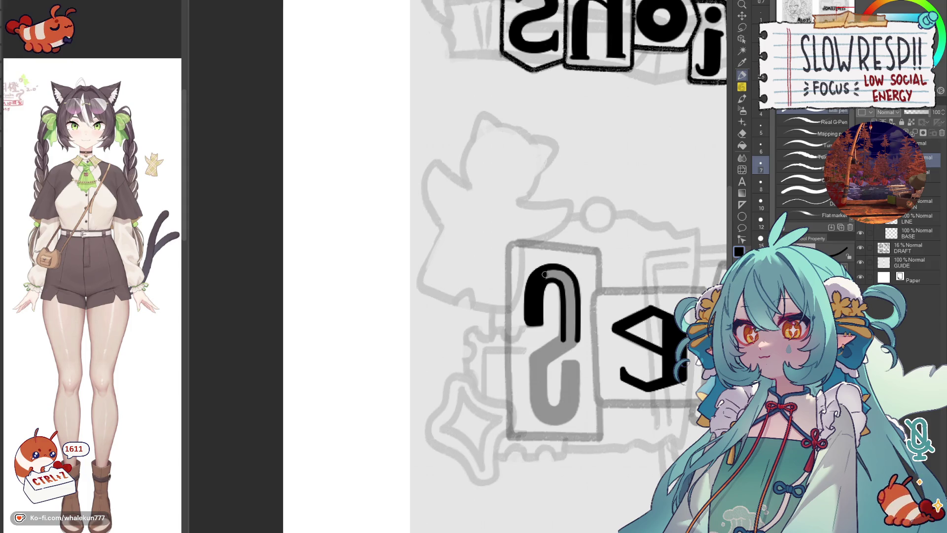
{"action": "left_click_drag", "start_coordinate": [560, 274], "coordinate": [568, 293]}
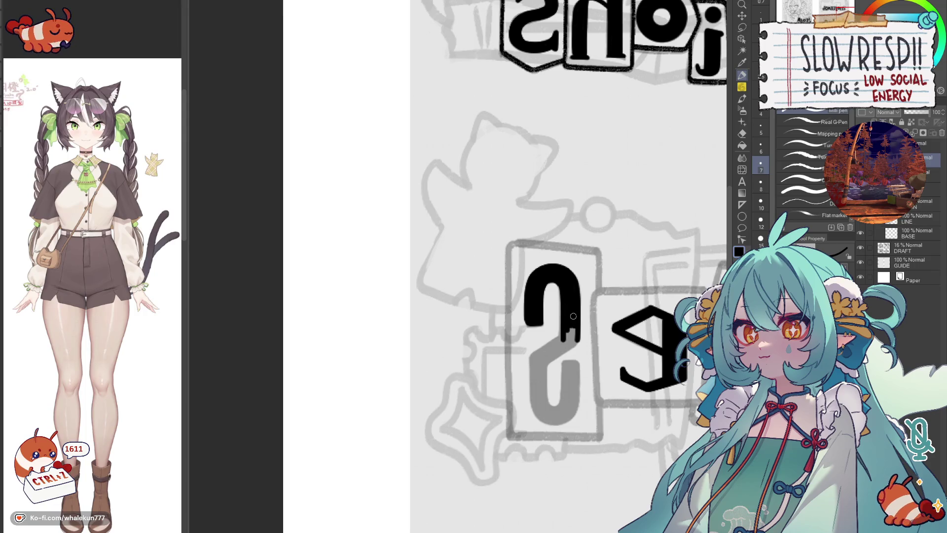
{"action": "key", "text": "m"}
Step: Lasso the inked S top and transform-stretch it down over the whole S
{"action": "left_click_drag", "start_coordinate": [565, 208], "coordinate": [584, 218]}
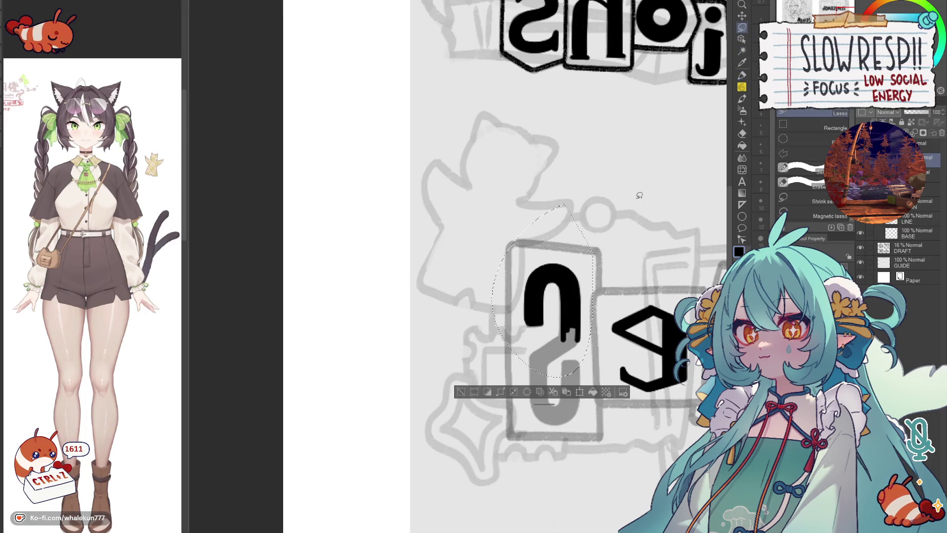
{"action": "key", "text": "ctrl+t"}
{"action": "mouse_move", "coordinate": [552, 311]}
{"action": "left_mouse_down"}
{"action": "mouse_move", "coordinate": [572, 365]}
{"action": "mouse_move", "coordinate": [581, 354]}
{"action": "left_mouse_up"}
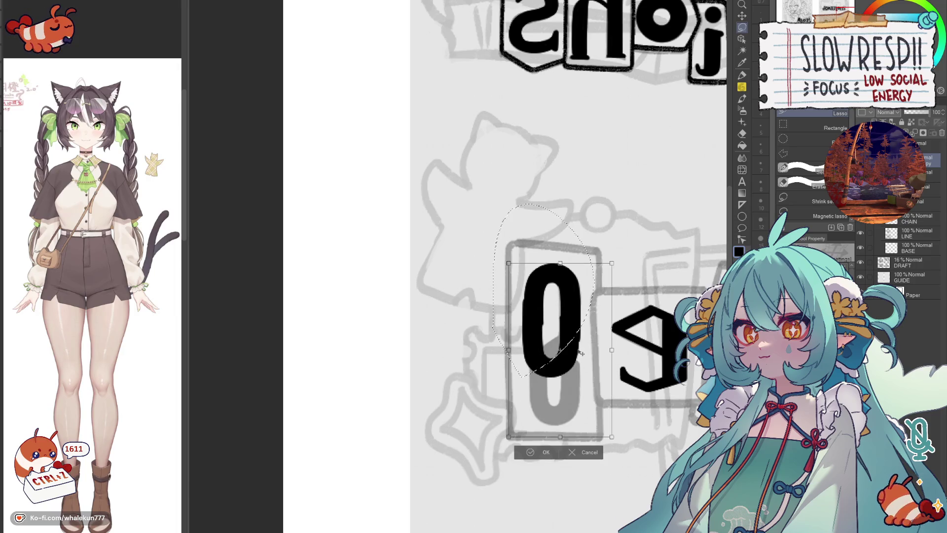
{"action": "left_click_drag", "start_coordinate": [584, 354], "coordinate": [583, 379]}
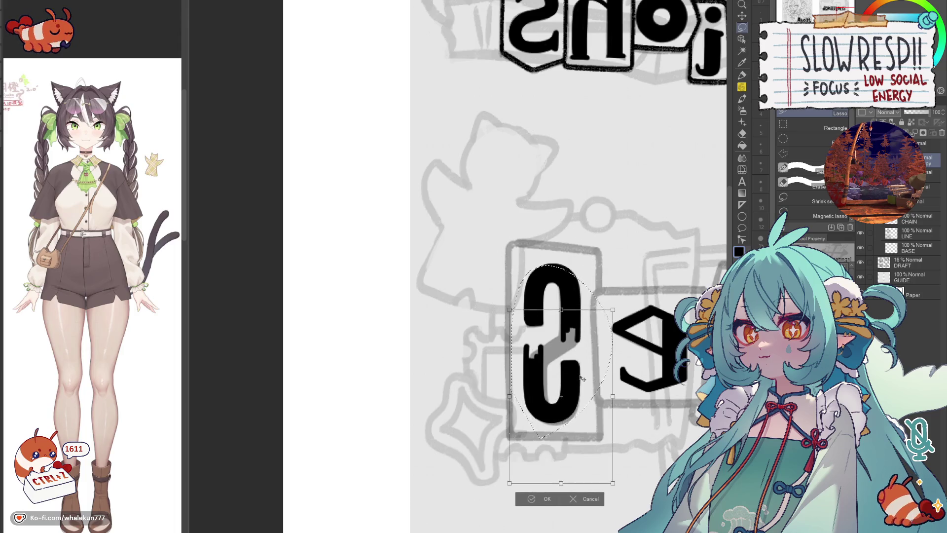
{"action": "left_click", "coordinate": [543, 500]}
Step: Draw the S's diagonal middle stroke with the pen, redrawing until it sits right
{"action": "key", "text": "p"}
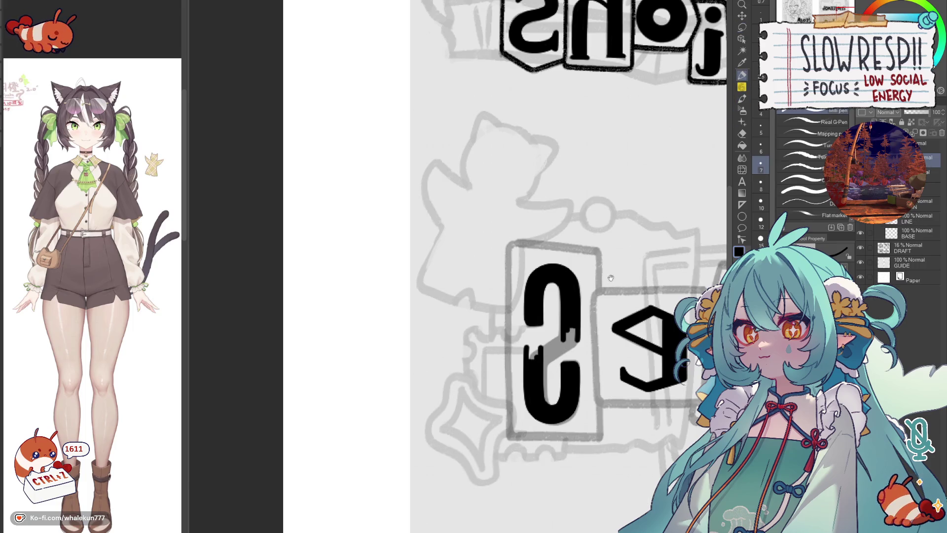
{"action": "scroll", "coordinate": [550, 288], "scroll_direction": "down", "scroll_amount": 2}
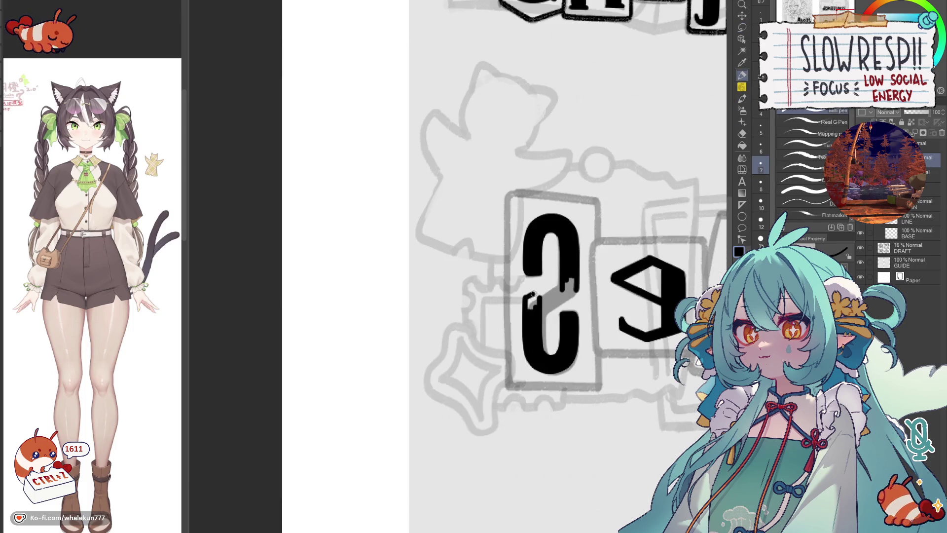
{"action": "left_click_drag", "start_coordinate": [528, 311], "coordinate": [578, 288]}
{"action": "key", "text": "ctrl+z"}
{"action": "left_click_drag", "start_coordinate": [529, 312], "coordinate": [578, 287]}
{"action": "key", "text": "ctrl+z"}
{"action": "mouse_move", "coordinate": [530, 314]}
{"action": "left_mouse_down"}
{"action": "mouse_move", "coordinate": [574, 291]}
{"action": "mouse_move", "coordinate": [541, 301]}
{"action": "left_mouse_up"}
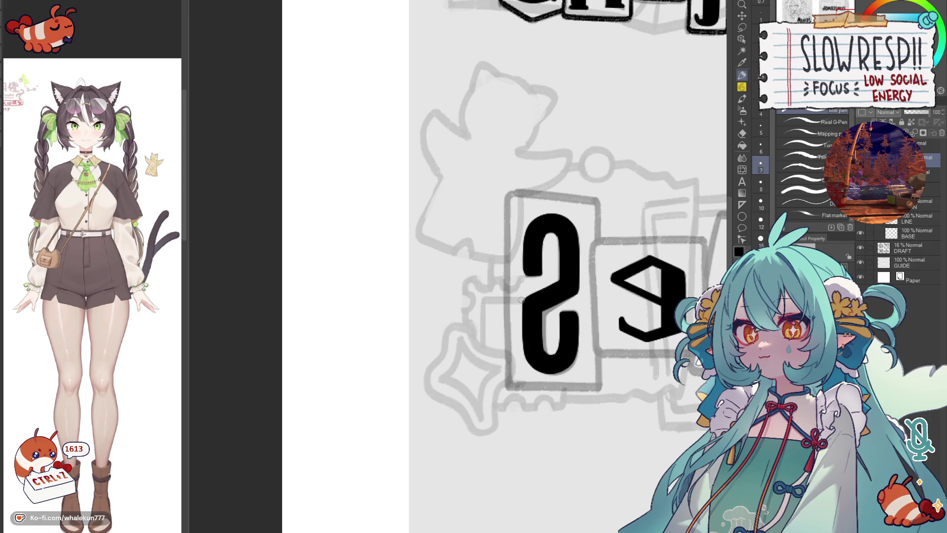
{"action": "scroll", "coordinate": [570, 289], "scroll_direction": "down", "scroll_amount": 3}
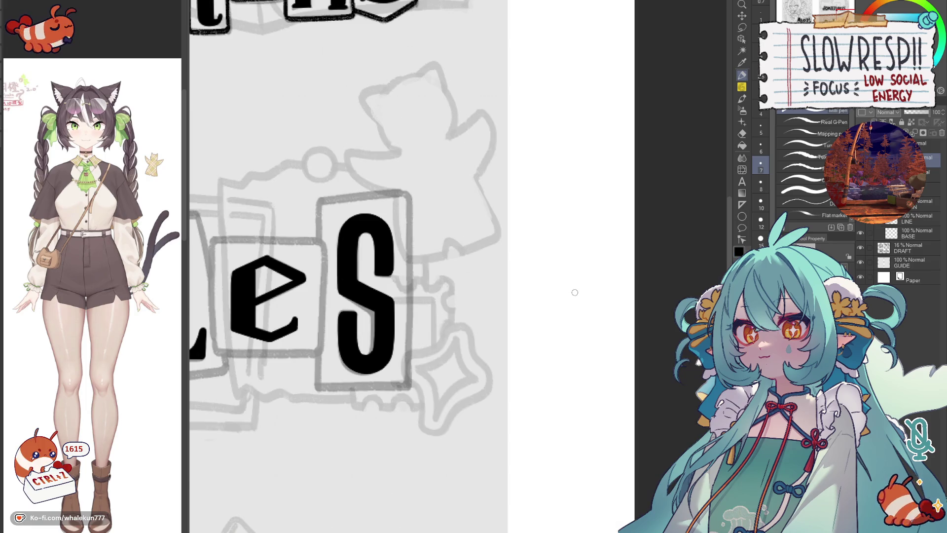
{"action": "scroll", "coordinate": [541, 298], "scroll_direction": "down", "scroll_amount": 2}
{"action": "scroll", "coordinate": [541, 297], "scroll_direction": "up", "scroll_amount": 3}
Step: With a pencil brush, outline the cut-out tile behind the e on all four edges
{"action": "left_click", "coordinate": [743, 94]}
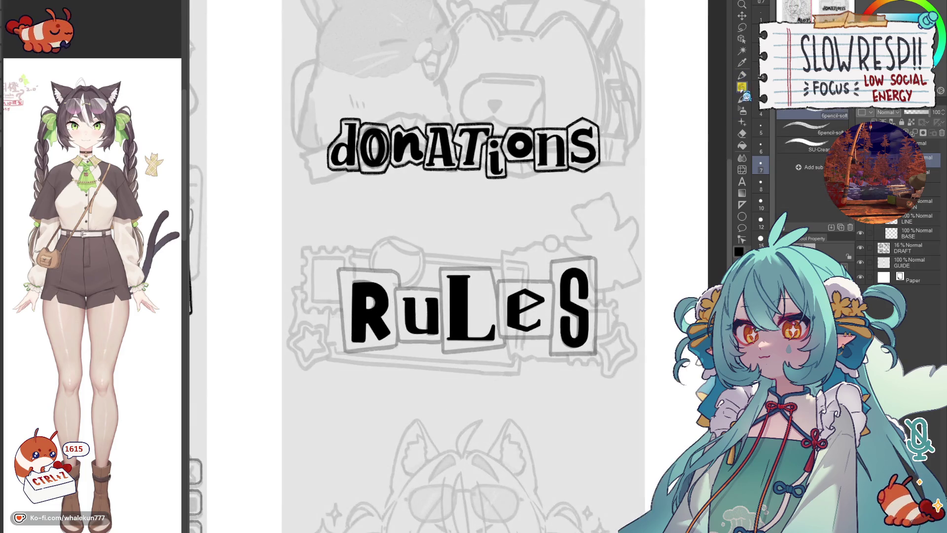
{"action": "scroll", "coordinate": [453, 329], "scroll_direction": "up", "scroll_amount": 3}
{"action": "mouse_move", "coordinate": [733, 296]}
{"action": "left_mouse_down"}
{"action": "mouse_move", "coordinate": [512, 275]}
{"action": "mouse_move", "coordinate": [679, 264]}
{"action": "left_mouse_up"}
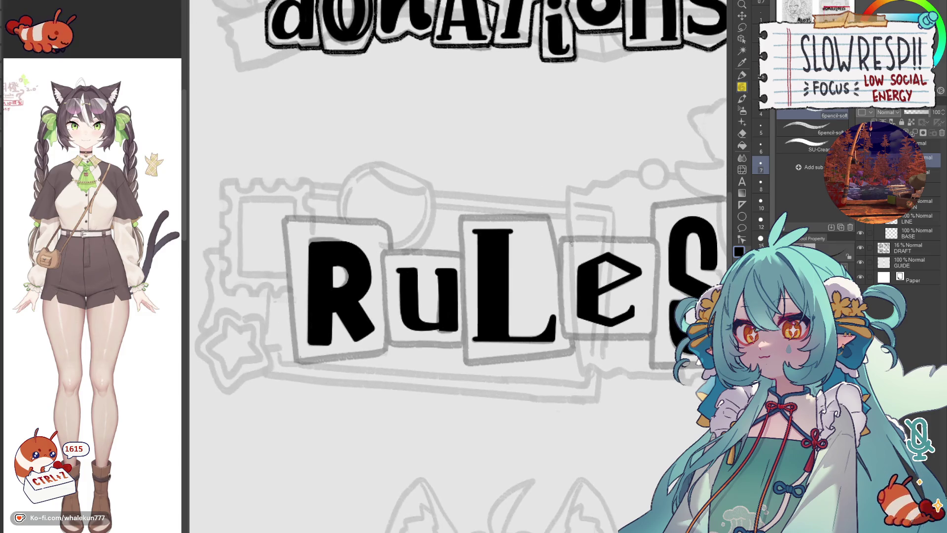
{"action": "left_click_drag", "start_coordinate": [563, 238], "coordinate": [566, 336]}
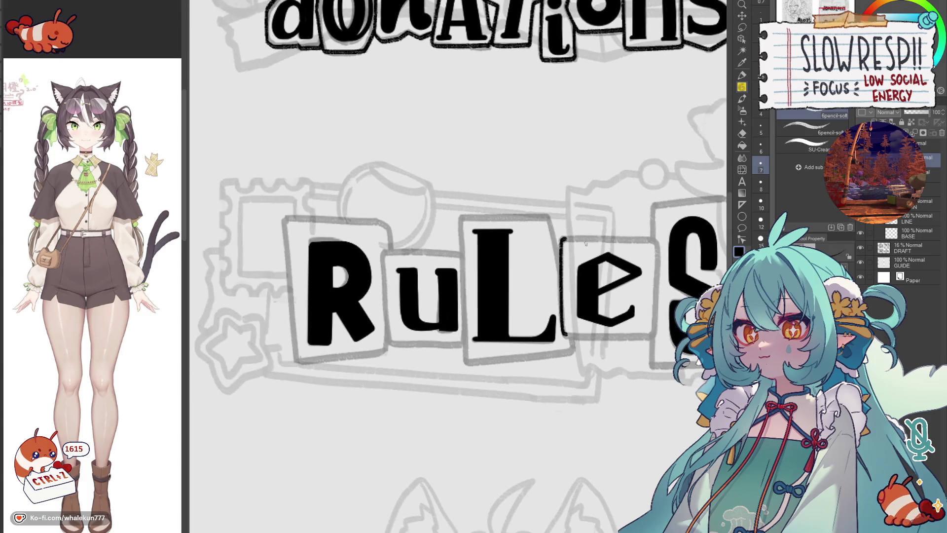
{"action": "mouse_move", "coordinate": [562, 238]}
{"action": "left_mouse_down"}
{"action": "mouse_move", "coordinate": [652, 238]}
{"action": "mouse_move", "coordinate": [657, 330]}
{"action": "left_mouse_up"}
{"action": "key", "text": "ctrl+z"}
{"action": "key", "text": "ctrl+z"}
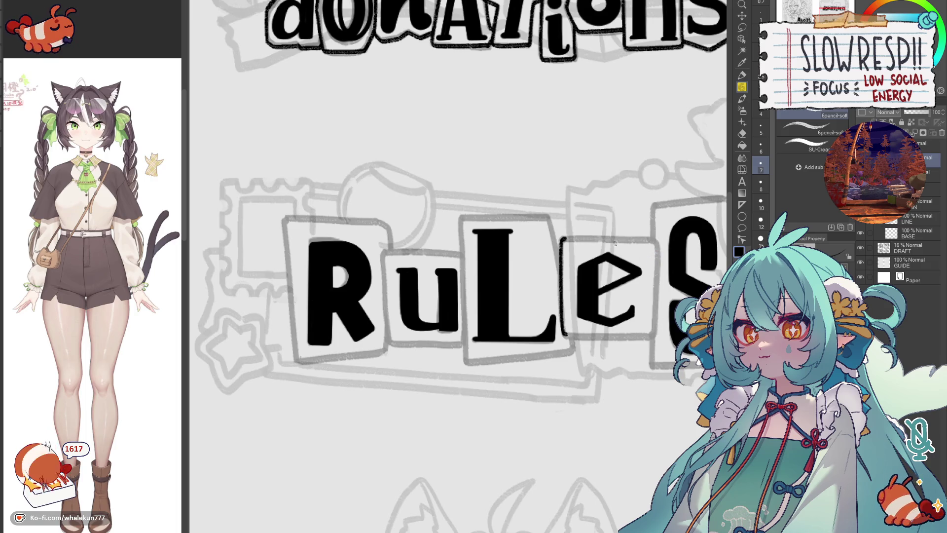
{"action": "left_click_drag", "start_coordinate": [562, 238], "coordinate": [629, 236]}
{"action": "key", "text": "ctrl+z"}
{"action": "mouse_move", "coordinate": [563, 239]}
{"action": "left_mouse_down"}
{"action": "mouse_move", "coordinate": [658, 238]}
{"action": "mouse_move", "coordinate": [657, 332]}
{"action": "left_mouse_up"}
{"action": "left_click_drag", "start_coordinate": [444, 296], "coordinate": [454, 268]}
{"action": "left_click_drag", "start_coordinate": [574, 303], "coordinate": [667, 302]}
{"action": "left_click_drag", "start_coordinate": [444, 296], "coordinate": [336, 337]}
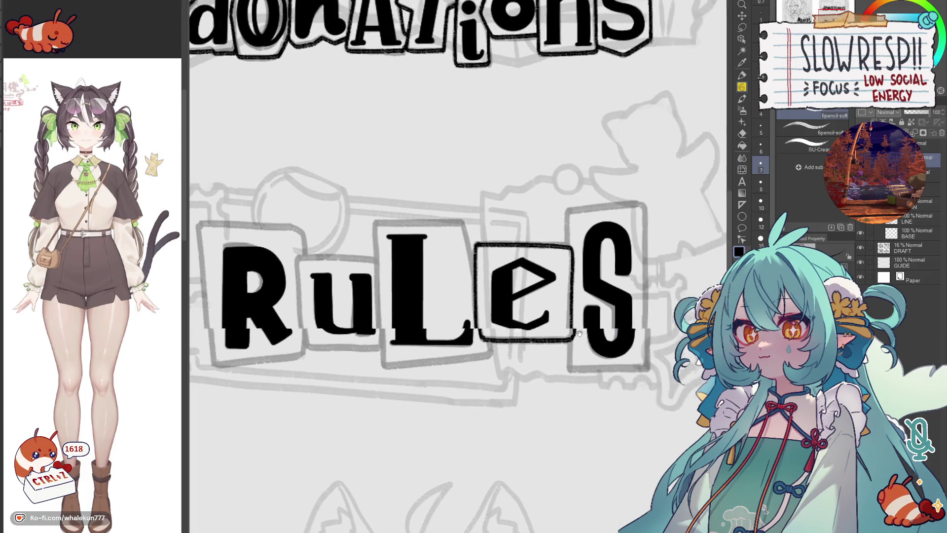
Step: Outline the cut-out tile behind the S
{"action": "left_click_drag", "start_coordinate": [557, 213], "coordinate": [557, 247]}
{"action": "mouse_move", "coordinate": [556, 214]}
{"action": "left_mouse_down"}
{"action": "mouse_move", "coordinate": [633, 207]}
{"action": "mouse_move", "coordinate": [635, 370]}
{"action": "left_mouse_up"}
{"action": "left_click_drag", "start_coordinate": [444, 296], "coordinate": [460, 207]}
{"action": "mouse_move", "coordinate": [571, 278]}
{"action": "left_mouse_down"}
{"action": "mouse_move", "coordinate": [652, 284]}
{"action": "mouse_move", "coordinate": [649, 272]}
{"action": "left_mouse_up"}
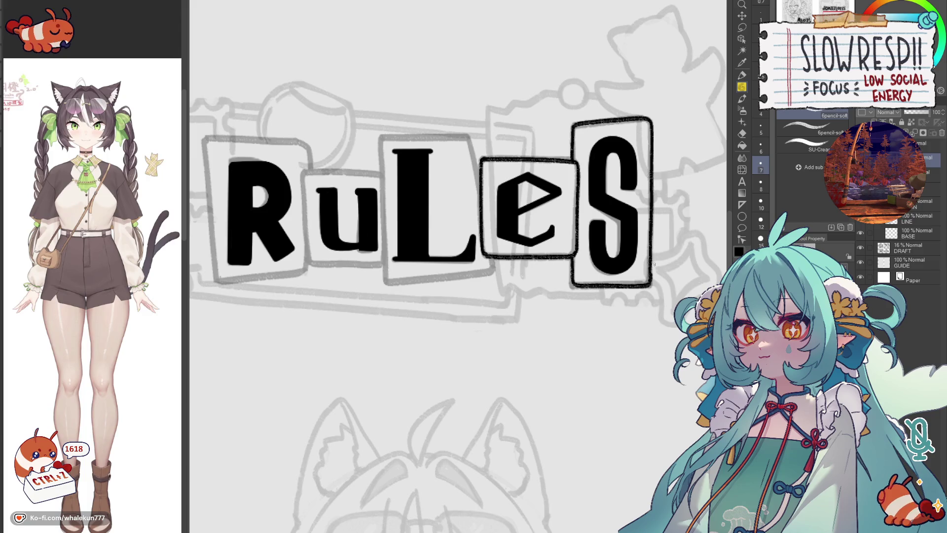
Step: Outline the cut-out tile behind the L, redrawing its left edge
{"action": "mouse_move", "coordinate": [388, 141]}
{"action": "left_mouse_down"}
{"action": "mouse_move", "coordinate": [512, 252]}
{"action": "mouse_move", "coordinate": [512, 396]}
{"action": "left_mouse_up"}
{"action": "key", "text": "ctrl+z"}
{"action": "mouse_move", "coordinate": [508, 248]}
{"action": "left_mouse_down"}
{"action": "mouse_move", "coordinate": [513, 395]}
{"action": "mouse_move", "coordinate": [510, 272]}
{"action": "mouse_move", "coordinate": [512, 392]}
{"action": "mouse_move", "coordinate": [517, 321]}
{"action": "left_mouse_up"}
{"action": "key", "text": "ctrl+z"}
{"action": "key", "text": "ctrl+z"}
{"action": "left_click_drag", "start_coordinate": [512, 210], "coordinate": [515, 305]}
{"action": "key", "text": "ctrl+z"}
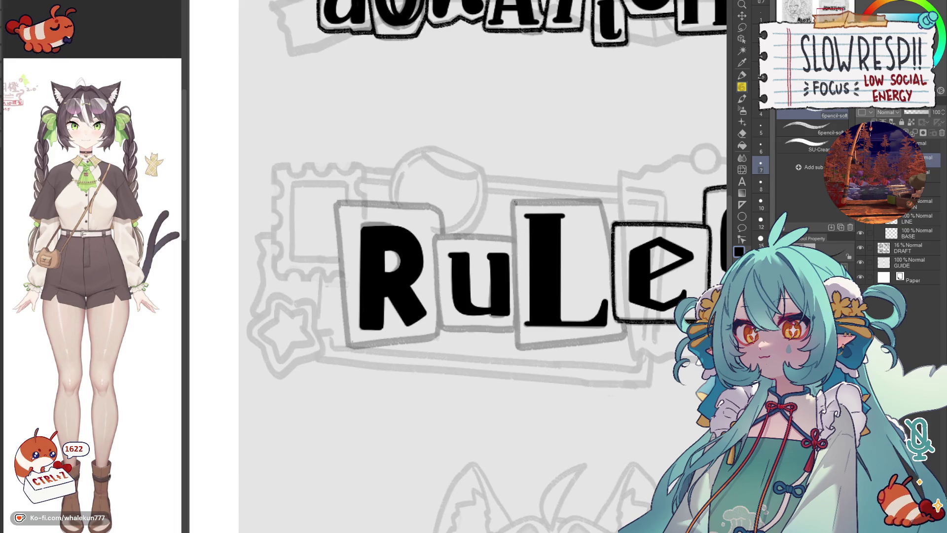
{"action": "left_click_drag", "start_coordinate": [514, 203], "coordinate": [515, 345]}
{"action": "left_click_drag", "start_coordinate": [599, 288], "coordinate": [613, 282]}
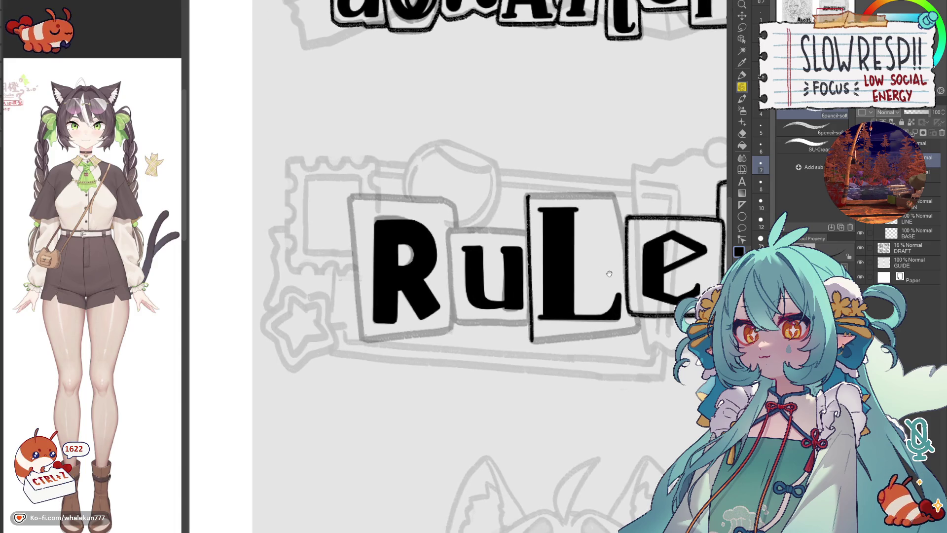
{"action": "mouse_move", "coordinate": [528, 195]}
{"action": "left_mouse_down"}
{"action": "mouse_move", "coordinate": [614, 196]}
{"action": "mouse_move", "coordinate": [625, 252]}
{"action": "left_mouse_up"}
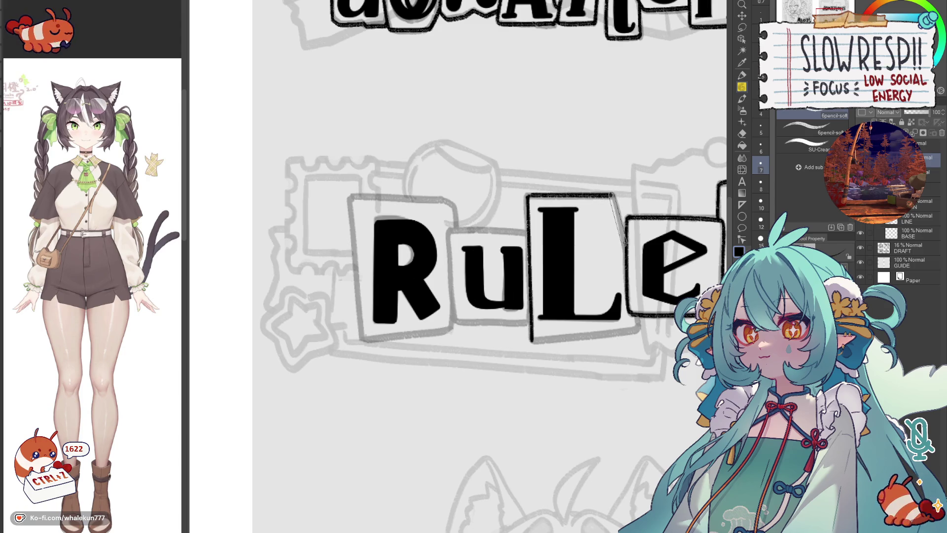
{"action": "mouse_move", "coordinate": [531, 339]}
{"action": "left_mouse_down"}
{"action": "mouse_move", "coordinate": [544, 271]}
{"action": "mouse_move", "coordinate": [649, 263]}
{"action": "left_mouse_up"}
{"action": "left_click_drag", "start_coordinate": [548, 274], "coordinate": [650, 263]}
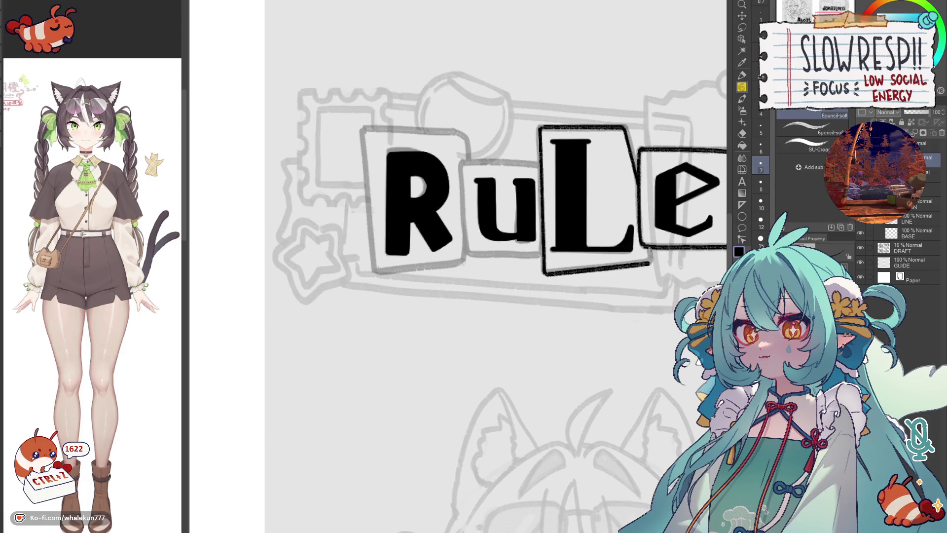
Step: Outline the tiles behind the u and R, undoing the last stray stroke
{"action": "mouse_move", "coordinate": [518, 222]}
{"action": "left_mouse_down"}
{"action": "mouse_move", "coordinate": [577, 292]}
{"action": "mouse_move", "coordinate": [601, 234]}
{"action": "left_mouse_up"}
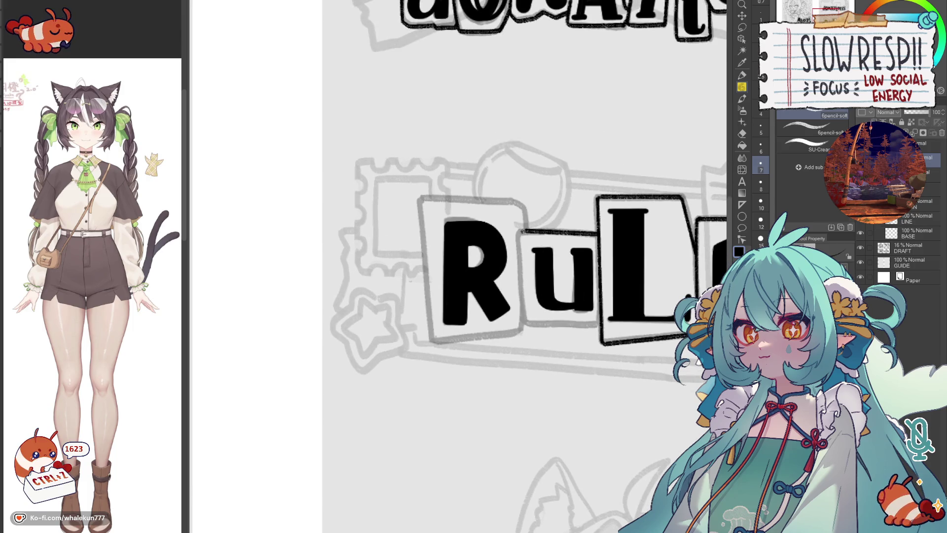
{"action": "mouse_move", "coordinate": [518, 238]}
{"action": "left_mouse_down"}
{"action": "mouse_move", "coordinate": [525, 324]}
{"action": "mouse_move", "coordinate": [602, 324]}
{"action": "left_mouse_up"}
{"action": "left_click_drag", "start_coordinate": [534, 324], "coordinate": [602, 324]}
{"action": "mouse_move", "coordinate": [522, 209]}
{"action": "left_mouse_down"}
{"action": "mouse_move", "coordinate": [559, 258]}
{"action": "mouse_move", "coordinate": [470, 249]}
{"action": "left_mouse_up"}
{"action": "mouse_move", "coordinate": [556, 249]}
{"action": "left_mouse_down"}
{"action": "mouse_move", "coordinate": [459, 248]}
{"action": "mouse_move", "coordinate": [471, 390]}
{"action": "left_mouse_up"}
{"action": "mouse_move", "coordinate": [460, 252]}
{"action": "left_mouse_down"}
{"action": "mouse_move", "coordinate": [472, 390]}
{"action": "mouse_move", "coordinate": [591, 303]}
{"action": "mouse_move", "coordinate": [636, 299]}
{"action": "left_mouse_up"}
{"action": "mouse_move", "coordinate": [555, 305]}
{"action": "left_mouse_down"}
{"action": "mouse_move", "coordinate": [642, 297]}
{"action": "mouse_move", "coordinate": [576, 335]}
{"action": "left_mouse_up"}
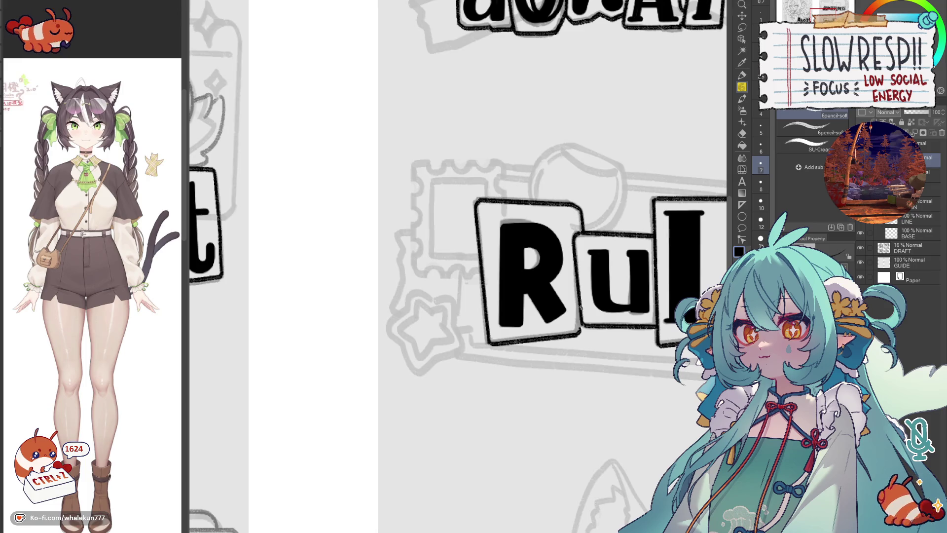
{"action": "key", "text": "ctrl+z"}
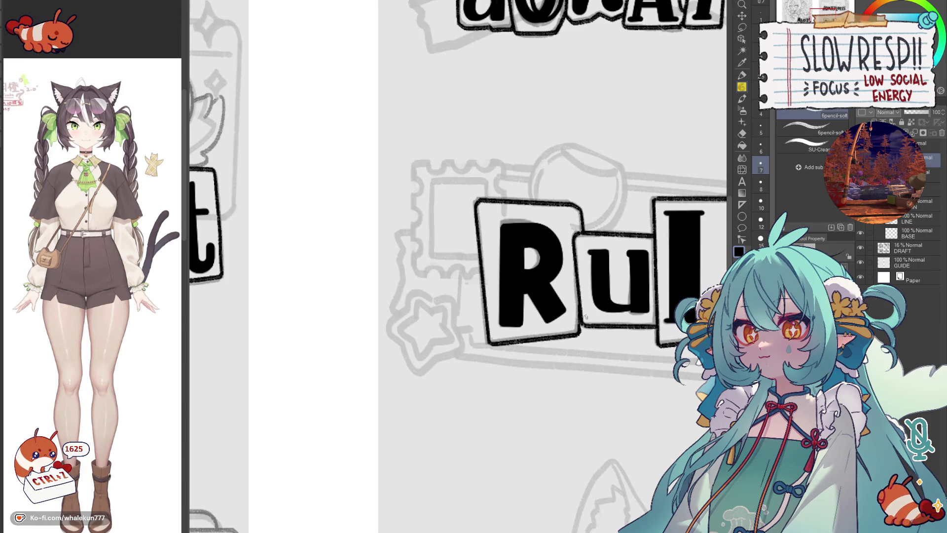
{"action": "scroll", "coordinate": [394, 401], "scroll_direction": "down", "scroll_amount": 5}
{"action": "scroll", "coordinate": [393, 402], "scroll_direction": "up", "scroll_amount": 2}
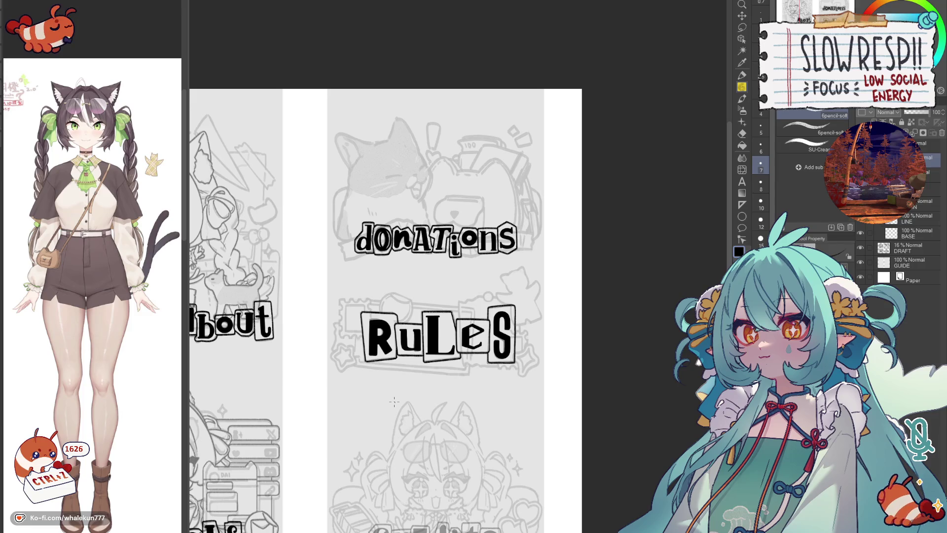
{"action": "scroll", "coordinate": [394, 402], "scroll_direction": "down", "scroll_amount": 3}
{"action": "scroll", "coordinate": [394, 402], "scroll_direction": "up", "scroll_amount": 1}
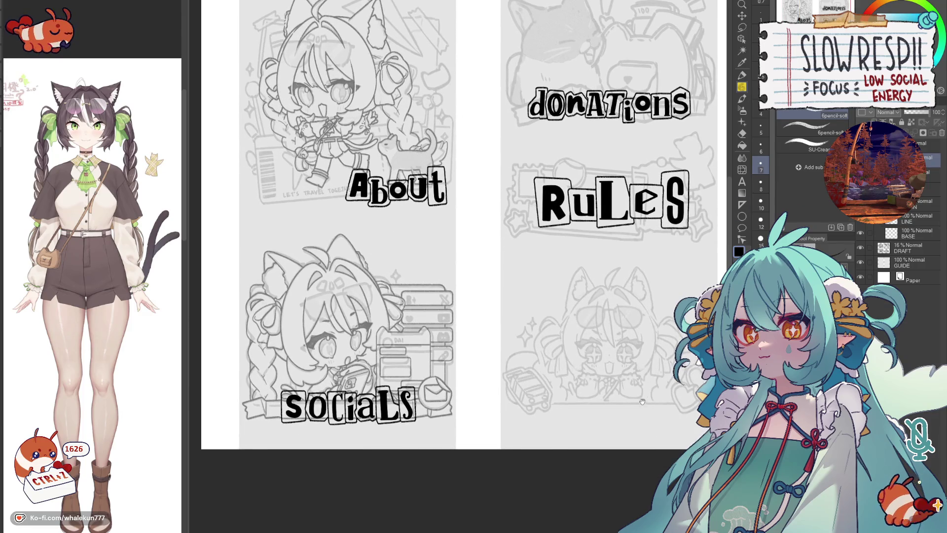
Step: View the whole panel layout with the pen ready, toggling the draft sketch and mirroring to check
{"action": "left_click_drag", "start_coordinate": [443, 296], "coordinate": [427, 275]}
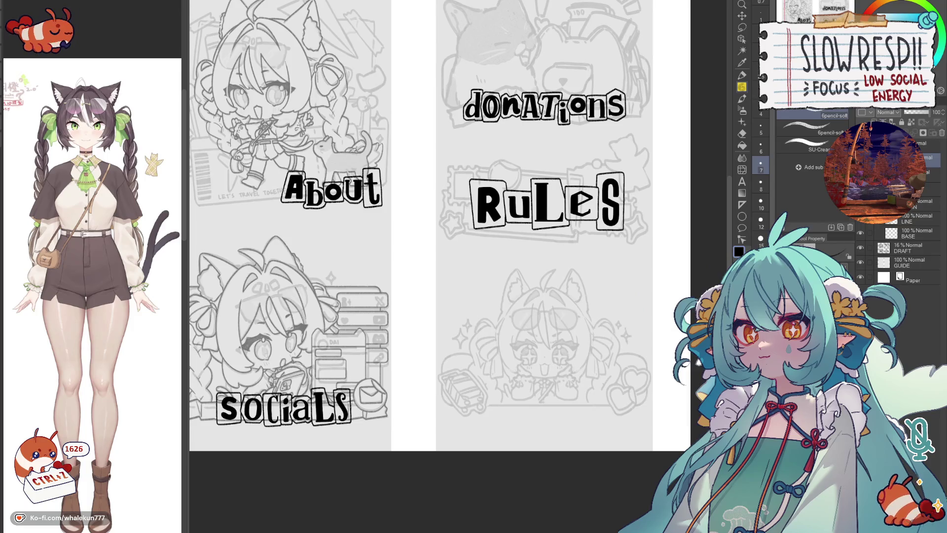
{"action": "scroll", "coordinate": [440, 226], "scroll_direction": "down", "scroll_amount": 3}
{"action": "key", "text": "p"}
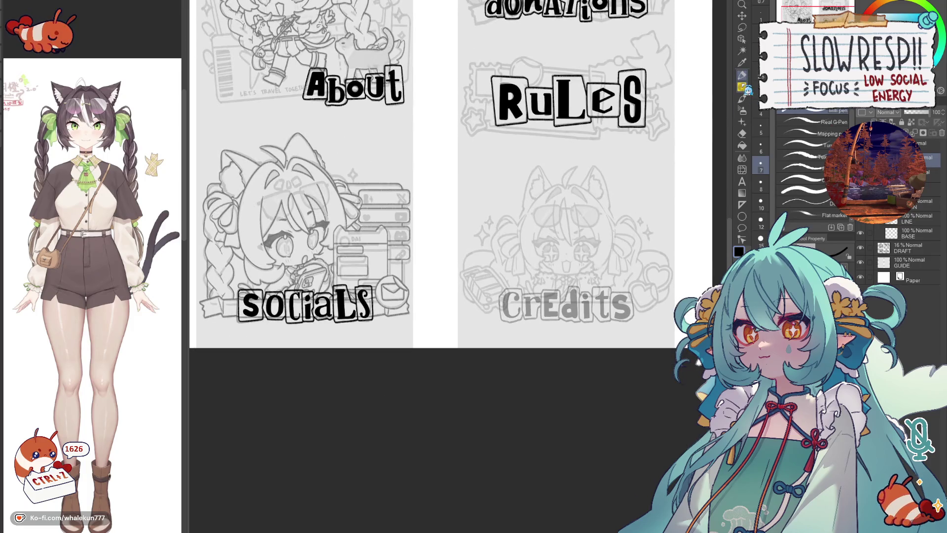
{"action": "scroll", "coordinate": [440, 226], "scroll_direction": "up", "scroll_amount": 2}
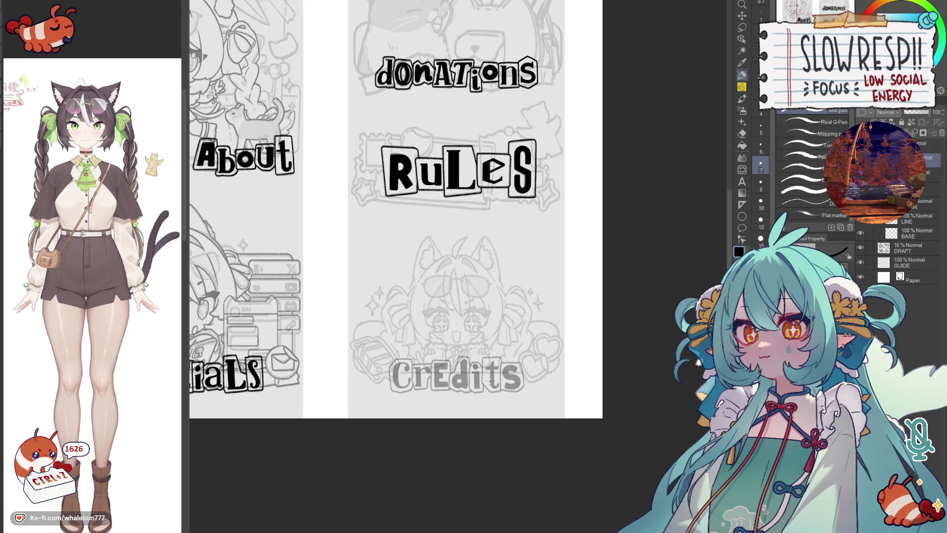
{"action": "scroll", "coordinate": [548, 202], "scroll_direction": "left", "scroll_amount": 2}
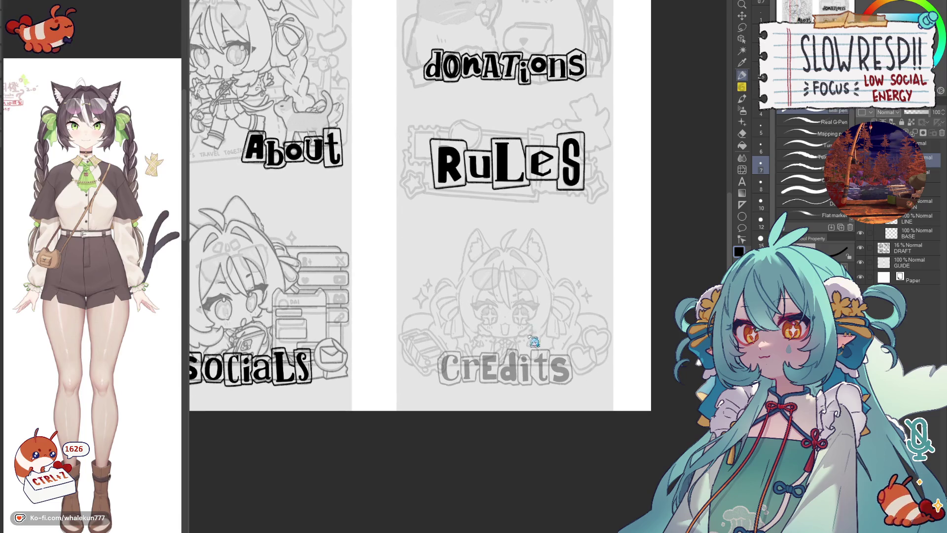
{"action": "scroll", "coordinate": [493, 358], "scroll_direction": "up", "scroll_amount": 3}
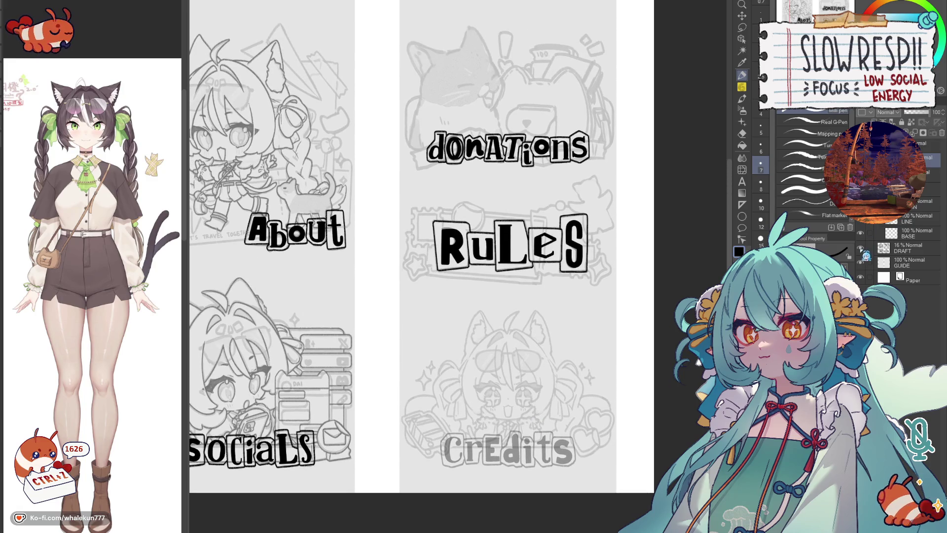
{"action": "scroll", "coordinate": [459, 244], "scroll_direction": "left", "scroll_amount": 4}
{"action": "scroll", "coordinate": [459, 244], "scroll_direction": "down", "scroll_amount": 1}
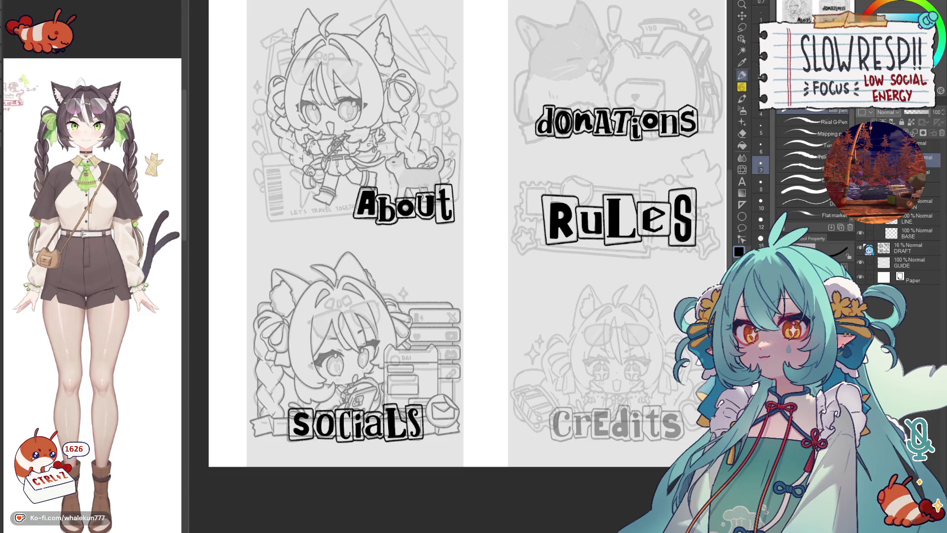
{"action": "left_click", "coordinate": [865, 252]}
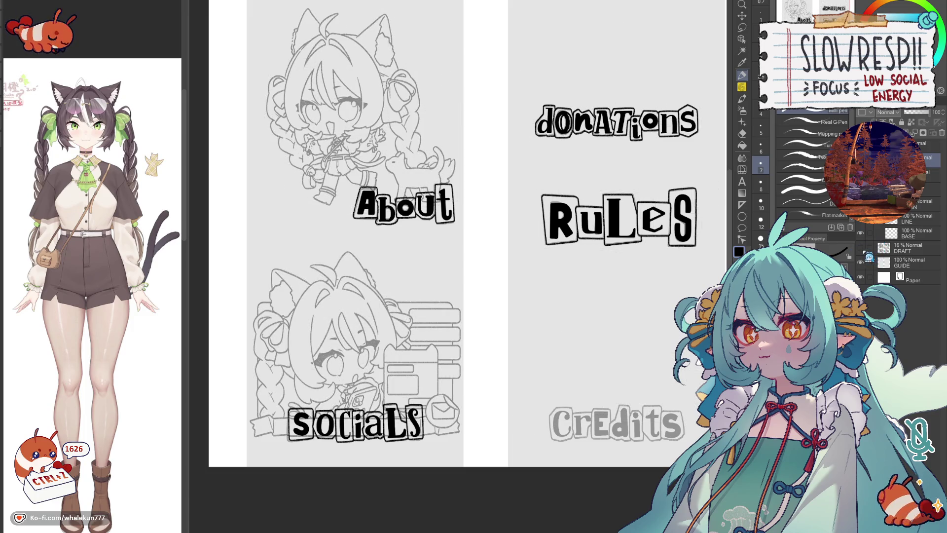
{"action": "left_click", "coordinate": [864, 254]}
{"action": "left_click_drag", "start_coordinate": [565, 300], "coordinate": [566, 338]}
{"action": "key", "text": "h"}
{"action": "key", "text": "h"}
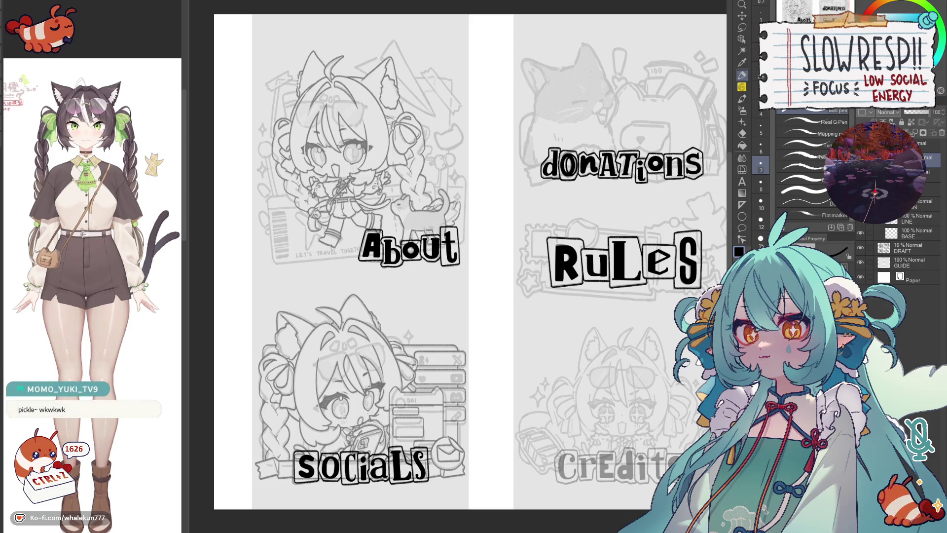
{"action": "scroll", "coordinate": [601, 320], "scroll_direction": "down", "scroll_amount": 3}
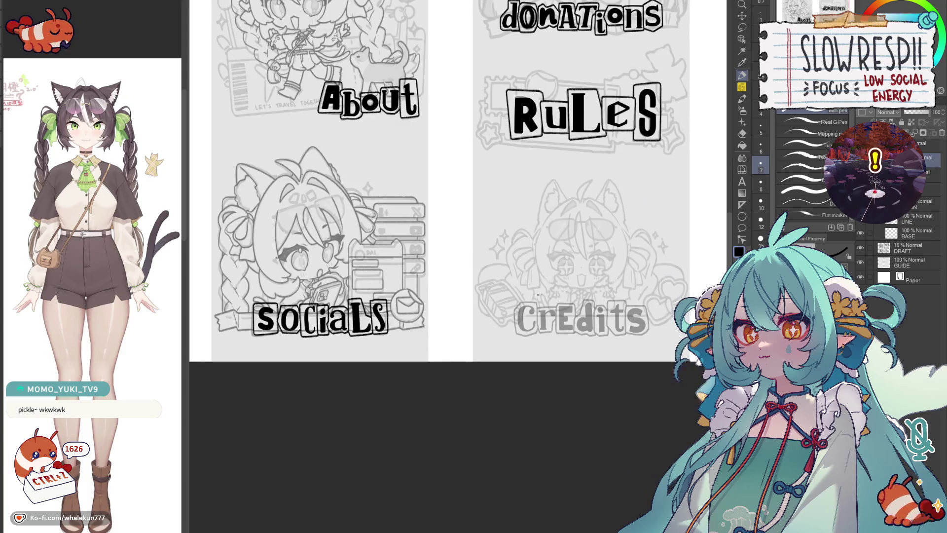
{"action": "scroll", "coordinate": [601, 320], "scroll_direction": "up", "scroll_amount": 2}
{"action": "scroll", "coordinate": [602, 320], "scroll_direction": "up", "scroll_amount": 2}
{"action": "scroll", "coordinate": [601, 320], "scroll_direction": "up", "scroll_amount": 2}
{"action": "scroll", "coordinate": [601, 320], "scroll_direction": "up", "scroll_amount": 2}
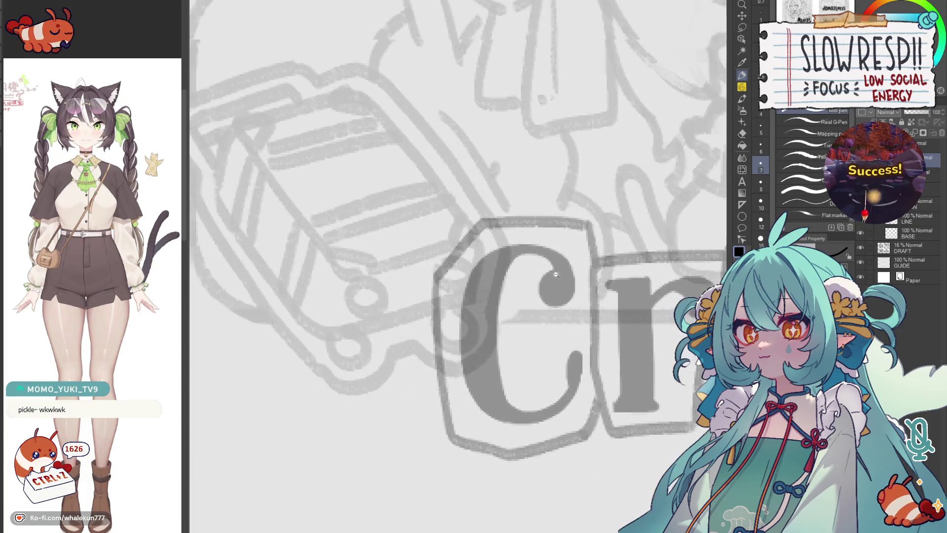
Step: Ink the top curl, lower end and thickened left side of the Credits C
{"action": "mouse_move", "coordinate": [555, 275]}
{"action": "left_mouse_down"}
{"action": "mouse_move", "coordinate": [545, 290]}
{"action": "mouse_move", "coordinate": [566, 299]}
{"action": "mouse_move", "coordinate": [550, 285]}
{"action": "mouse_move", "coordinate": [558, 290]}
{"action": "mouse_move", "coordinate": [543, 292]}
{"action": "mouse_move", "coordinate": [548, 300]}
{"action": "left_mouse_up"}
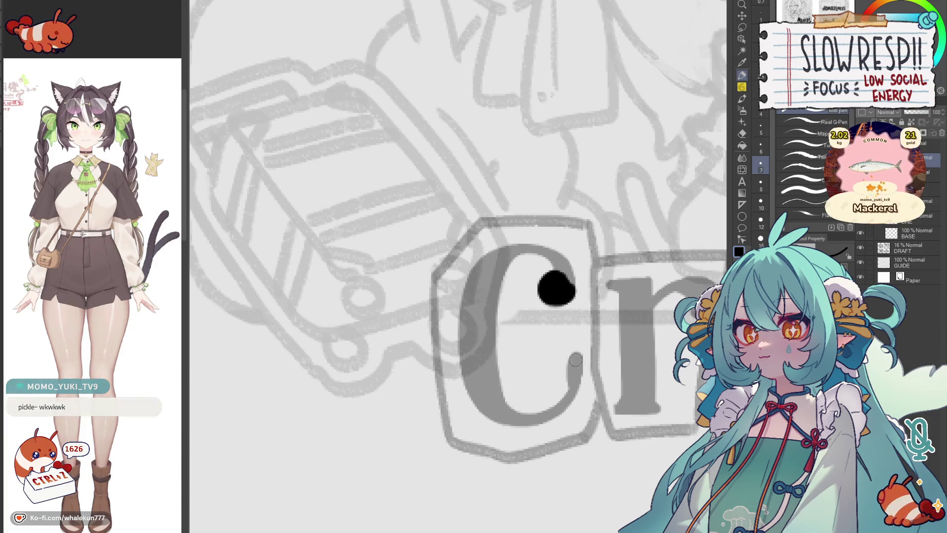
{"action": "mouse_move", "coordinate": [575, 353]}
{"action": "left_mouse_down"}
{"action": "mouse_move", "coordinate": [569, 399]}
{"action": "mouse_move", "coordinate": [556, 411]}
{"action": "left_mouse_up"}
{"action": "left_click_drag", "start_coordinate": [503, 260], "coordinate": [501, 383]}
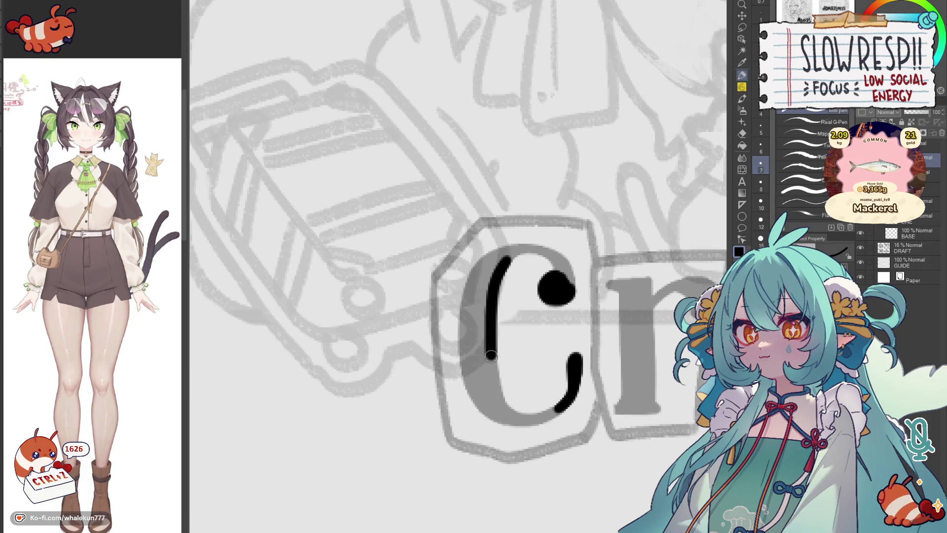
{"action": "mouse_move", "coordinate": [483, 263]}
{"action": "left_mouse_down"}
{"action": "mouse_move", "coordinate": [466, 296]}
{"action": "mouse_move", "coordinate": [463, 363]}
{"action": "mouse_move", "coordinate": [490, 414]}
{"action": "left_mouse_up"}
{"action": "mouse_move", "coordinate": [474, 349]}
{"action": "left_mouse_down"}
{"action": "mouse_move", "coordinate": [482, 270]}
{"action": "mouse_move", "coordinate": [479, 392]}
{"action": "left_mouse_up"}
{"action": "scroll", "coordinate": [477, 312], "scroll_direction": "up", "scroll_amount": 2}
{"action": "mouse_move", "coordinate": [474, 321]}
{"action": "left_mouse_down"}
{"action": "mouse_move", "coordinate": [521, 293]}
{"action": "mouse_move", "coordinate": [485, 347]}
{"action": "mouse_move", "coordinate": [516, 330]}
{"action": "left_mouse_up"}
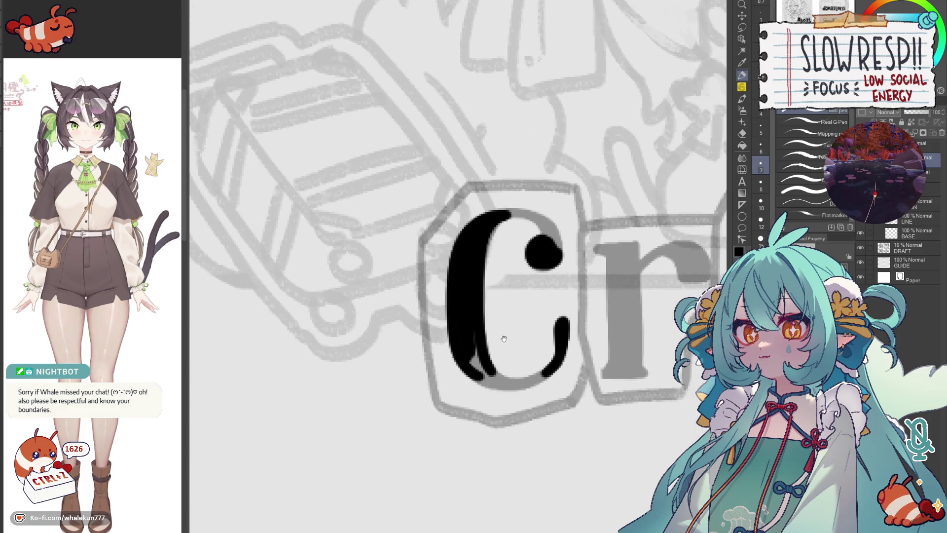
Step: Ink and thicken the C's bottom curve and top edge, working in a mirrored view
{"action": "key", "text": "h"}
{"action": "left_click_drag", "start_coordinate": [497, 364], "coordinate": [608, 343]}
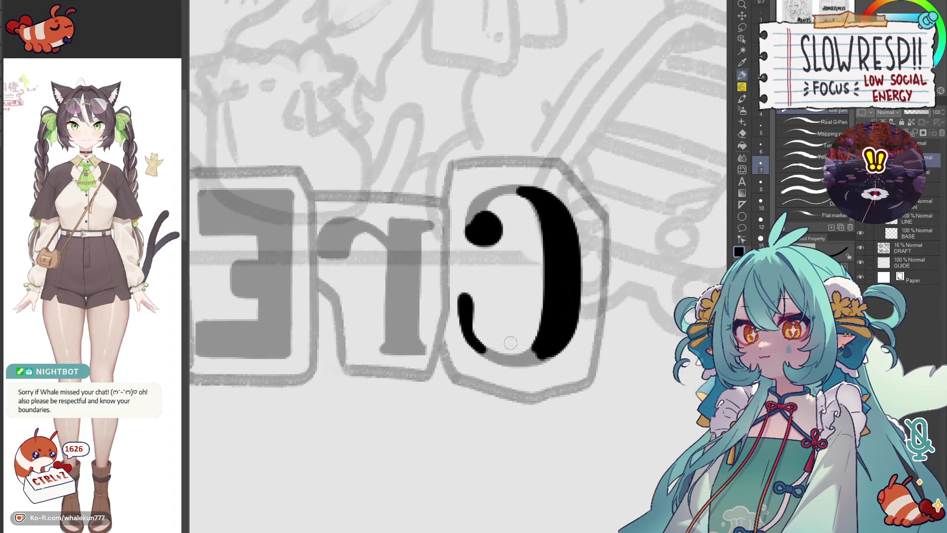
{"action": "left_click_drag", "start_coordinate": [476, 346], "coordinate": [544, 306]}
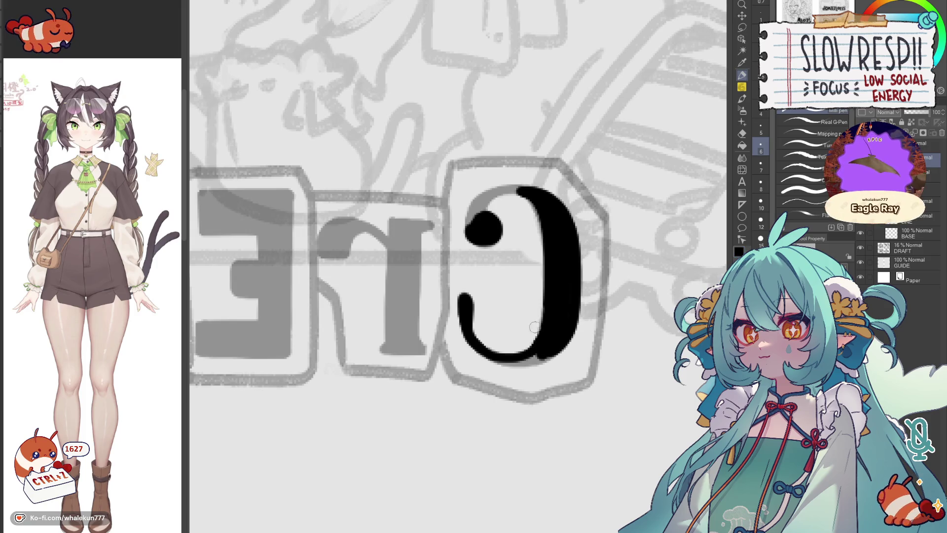
{"action": "left_click_drag", "start_coordinate": [480, 354], "coordinate": [555, 342]}
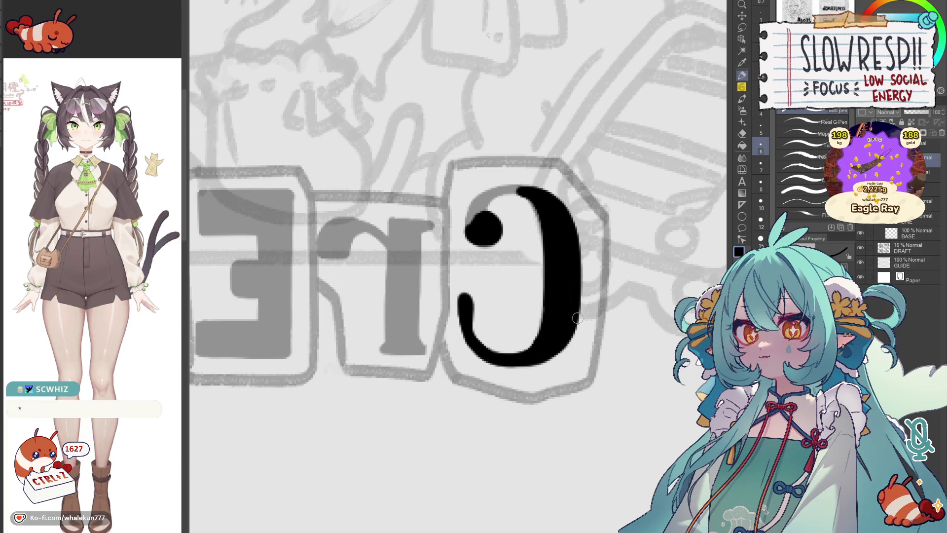
{"action": "key", "text": "h"}
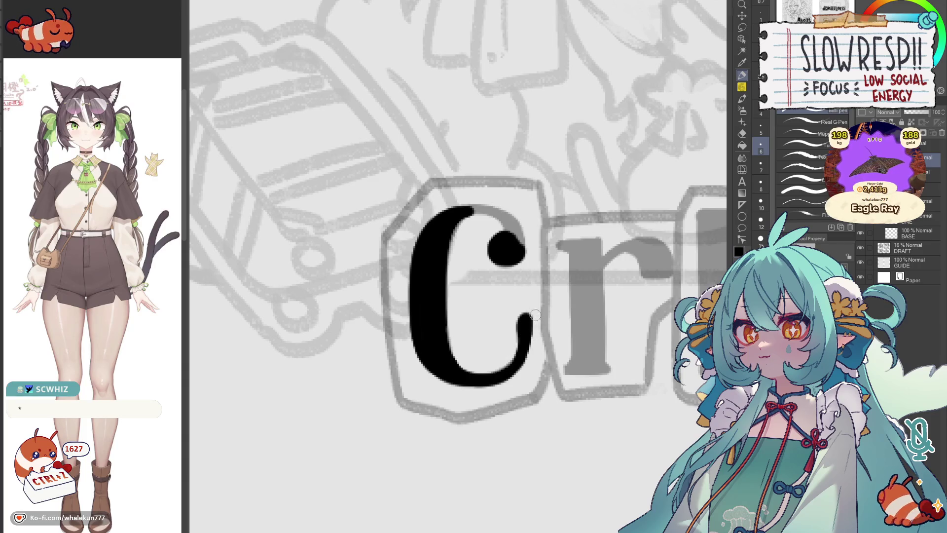
{"action": "left_click_drag", "start_coordinate": [534, 312], "coordinate": [553, 358]}
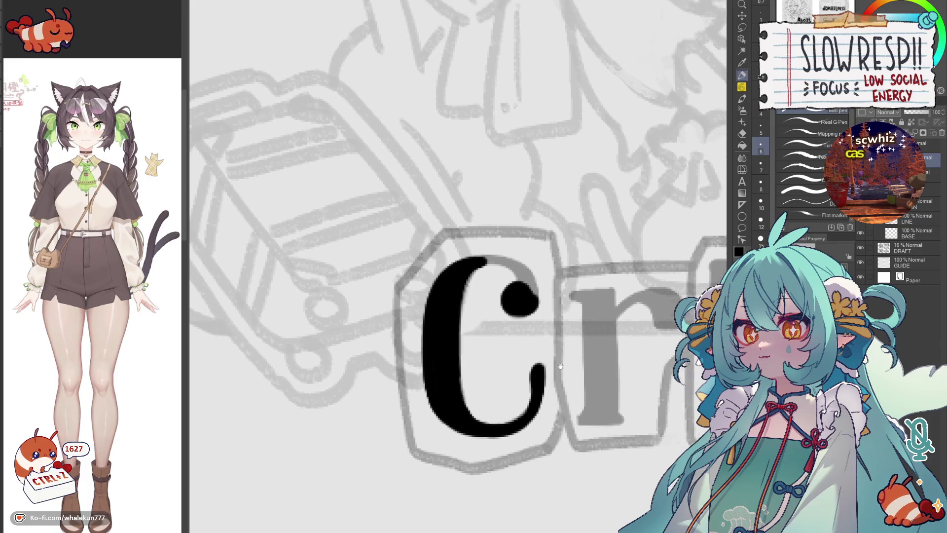
{"action": "key", "text": "h"}
{"action": "mouse_move", "coordinate": [446, 289]}
{"action": "left_mouse_down"}
{"action": "mouse_move", "coordinate": [539, 319]}
{"action": "mouse_move", "coordinate": [524, 357]}
{"action": "left_mouse_up"}
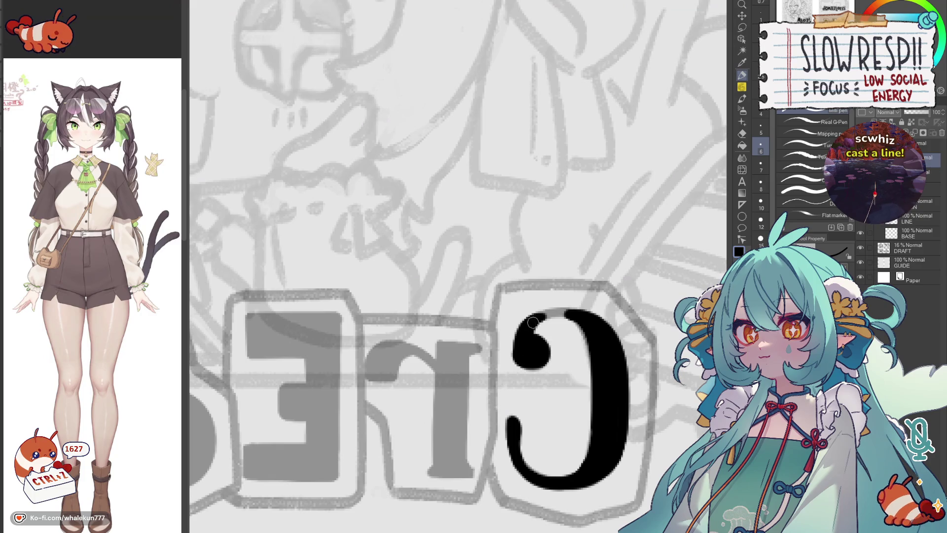
{"action": "left_click_drag", "start_coordinate": [545, 315], "coordinate": [585, 318]}
{"action": "key", "text": "h"}
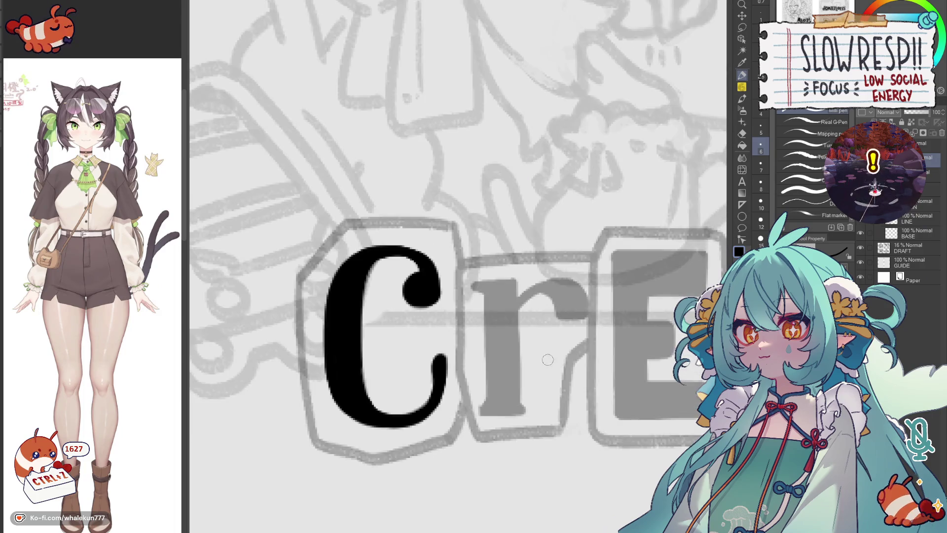
Step: Ink the r solid black: stem, top serif and curved arm, redoing stray strokes
{"action": "mouse_move", "coordinate": [515, 271]}
{"action": "left_mouse_down"}
{"action": "mouse_move", "coordinate": [559, 270]}
{"action": "mouse_move", "coordinate": [556, 396]}
{"action": "left_mouse_up"}
{"action": "key", "text": "ctrl+z"}
{"action": "left_click_drag", "start_coordinate": [523, 275], "coordinate": [528, 386]}
{"action": "key", "text": "ctrl+z"}
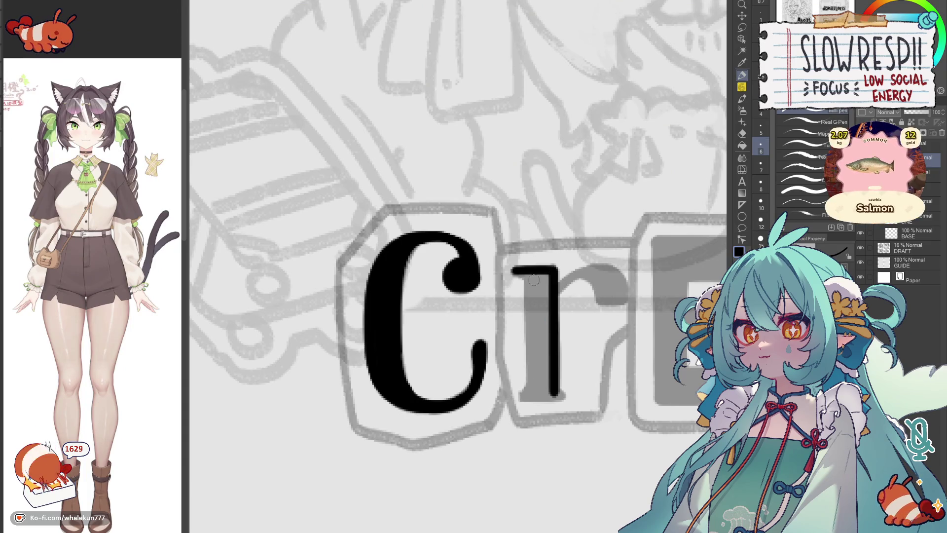
{"action": "left_click_drag", "start_coordinate": [526, 272], "coordinate": [529, 385]}
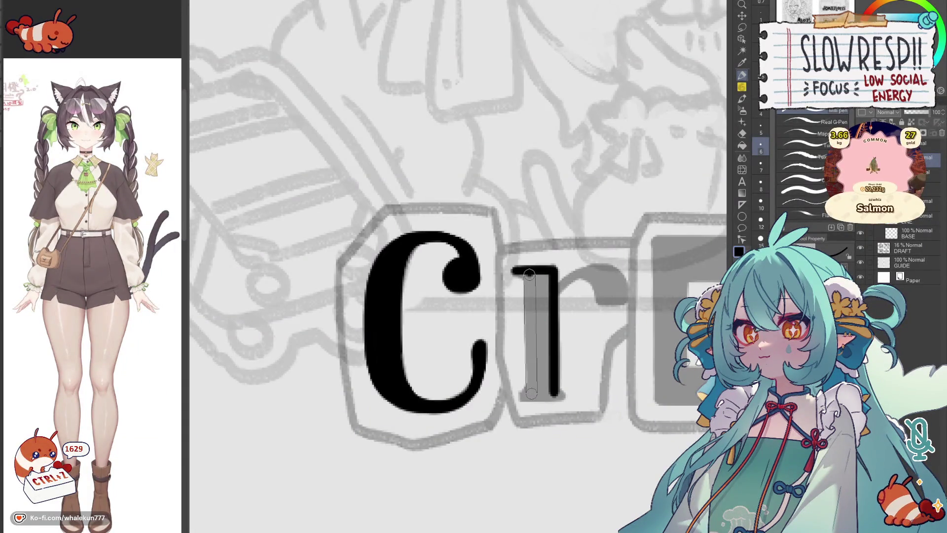
{"action": "left_click_drag", "start_coordinate": [526, 272], "coordinate": [530, 390]}
{"action": "mouse_move", "coordinate": [515, 272]}
{"action": "left_mouse_down"}
{"action": "mouse_move", "coordinate": [546, 306]}
{"action": "mouse_move", "coordinate": [538, 362]}
{"action": "left_mouse_up"}
{"action": "mouse_move", "coordinate": [543, 318]}
{"action": "left_mouse_down"}
{"action": "mouse_move", "coordinate": [540, 391]}
{"action": "mouse_move", "coordinate": [572, 361]}
{"action": "mouse_move", "coordinate": [564, 348]}
{"action": "mouse_move", "coordinate": [588, 361]}
{"action": "mouse_move", "coordinate": [518, 405]}
{"action": "left_mouse_up"}
{"action": "left_click_drag", "start_coordinate": [544, 299], "coordinate": [602, 324]}
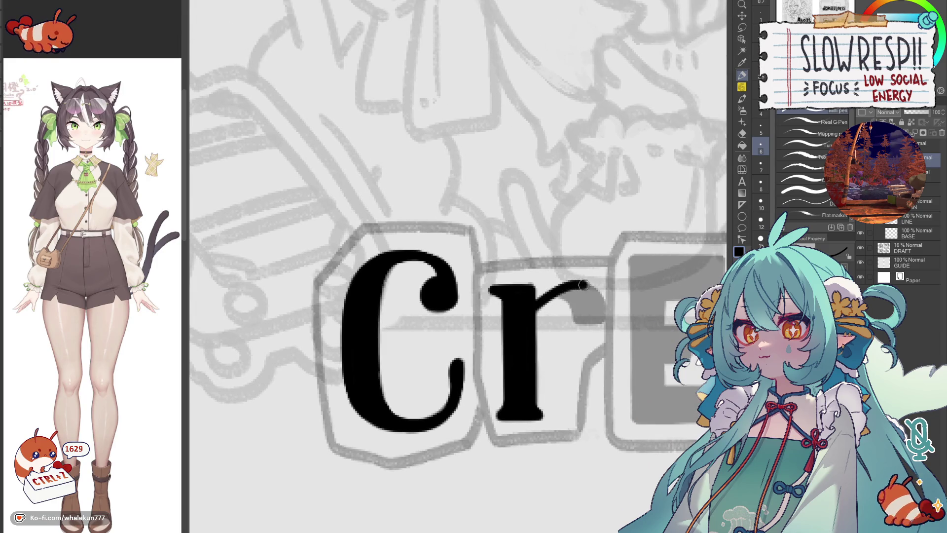
{"action": "key", "text": "ctrl+z"}
{"action": "left_click_drag", "start_coordinate": [538, 303], "coordinate": [603, 324]}
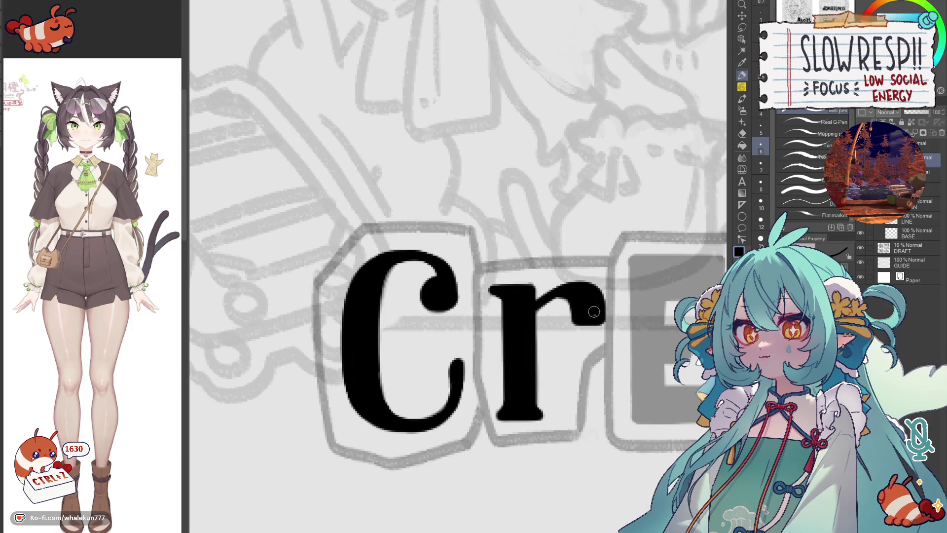
Step: Outline the E's left edge and bottom with straight black lines
{"action": "left_click_drag", "start_coordinate": [594, 310], "coordinate": [540, 316]}
{"action": "left_click_drag", "start_coordinate": [581, 263], "coordinate": [582, 424]}
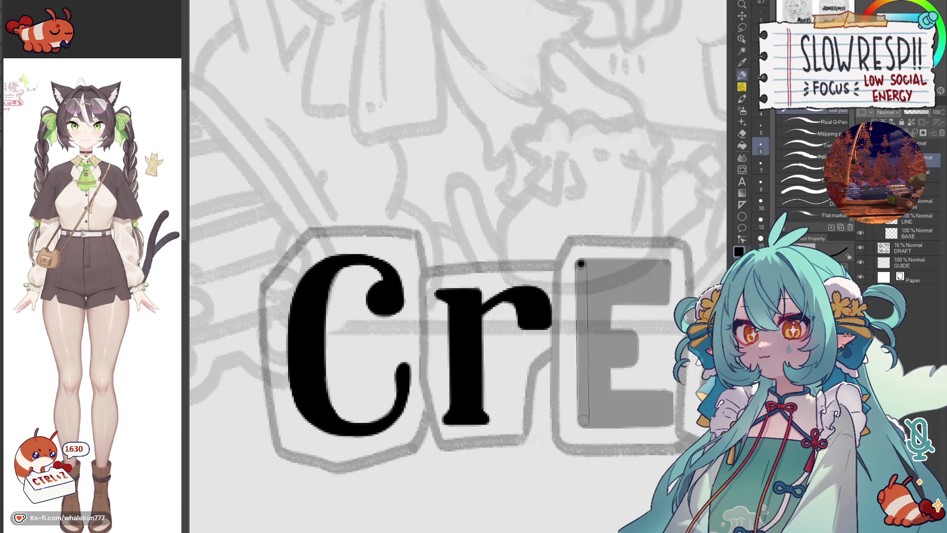
{"action": "left_click", "coordinate": [669, 424], "text": "shift"}
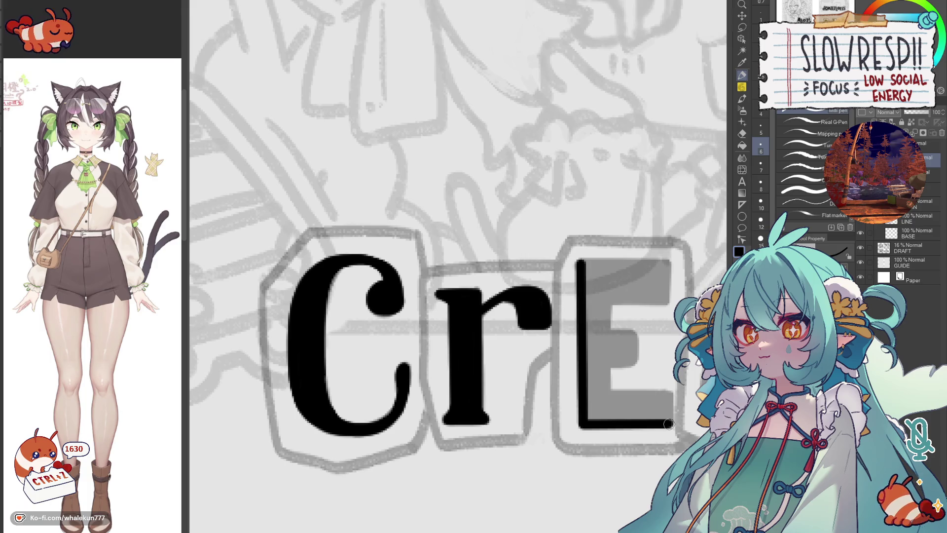
{"action": "left_click", "coordinate": [669, 395], "text": "shift"}
{"action": "key", "text": "ctrl+z"}
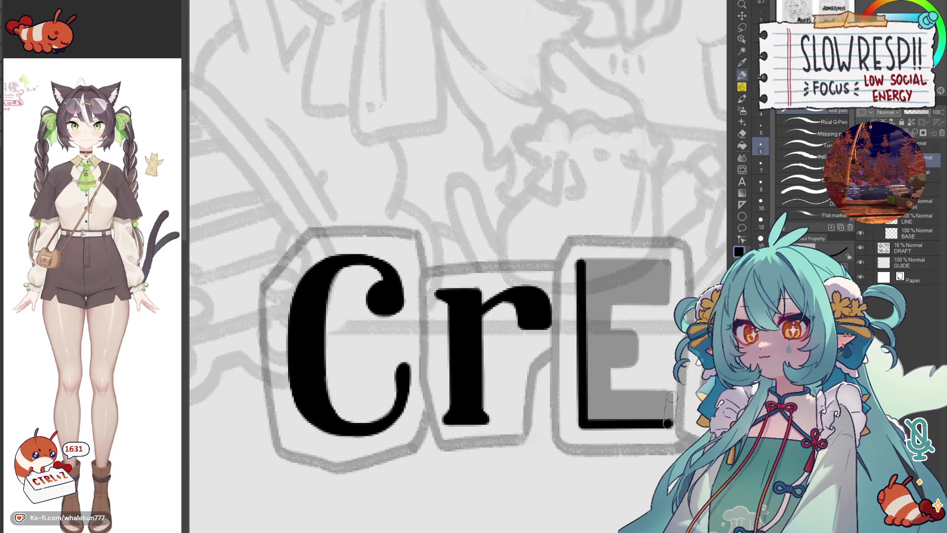
{"action": "left_click", "coordinate": [669, 395], "text": "shift"}
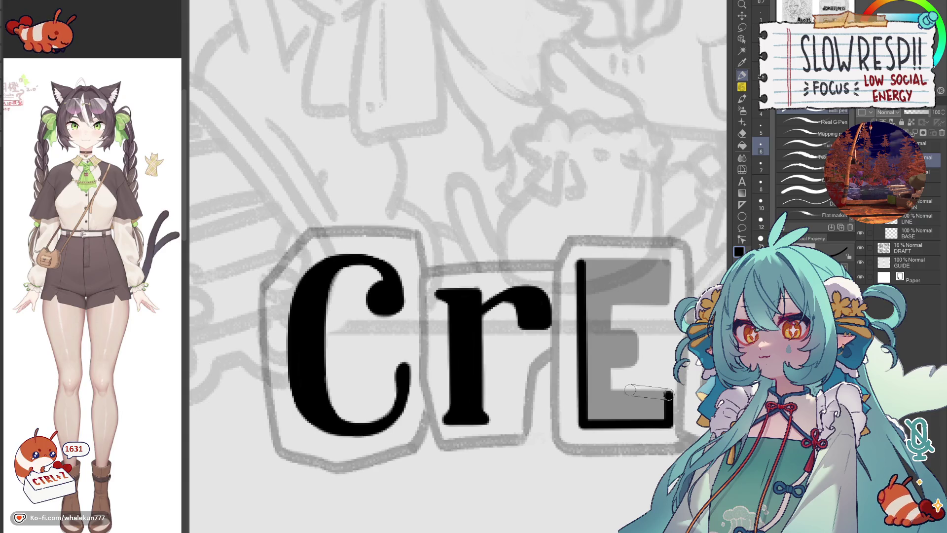
{"action": "left_click", "coordinate": [607, 395], "text": "shift"}
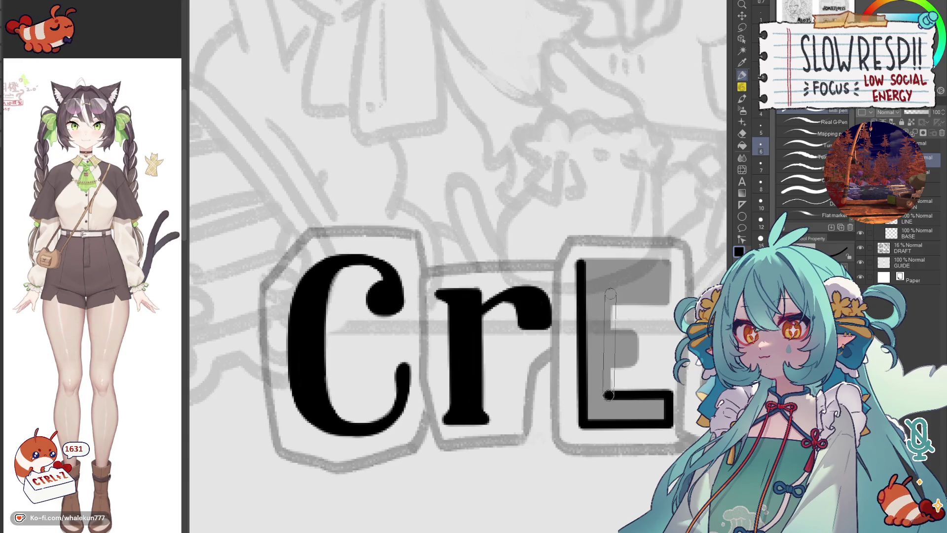
{"action": "left_click_drag", "start_coordinate": [607, 394], "coordinate": [608, 280]}
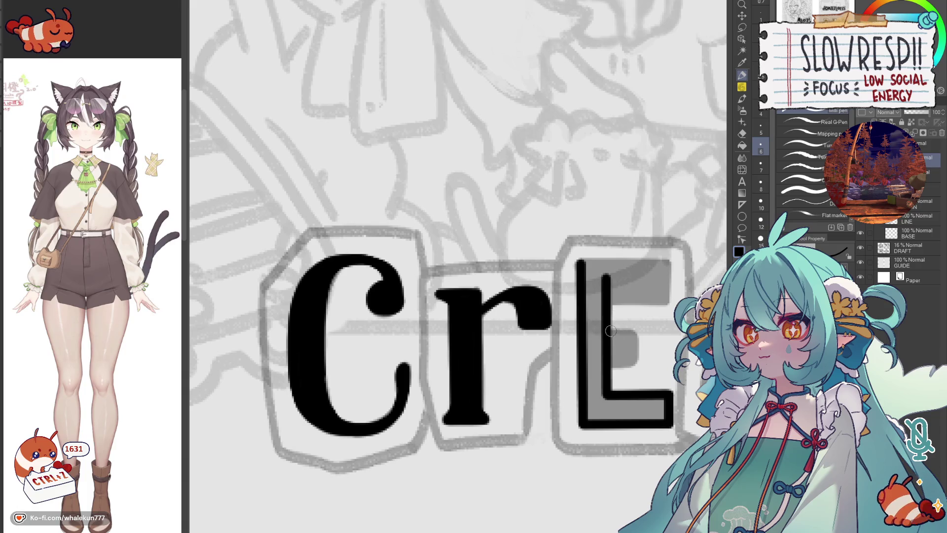
Step: Outline the E's middle arm and paint its lower-left interior black
{"action": "left_click_drag", "start_coordinate": [614, 333], "coordinate": [638, 366]}
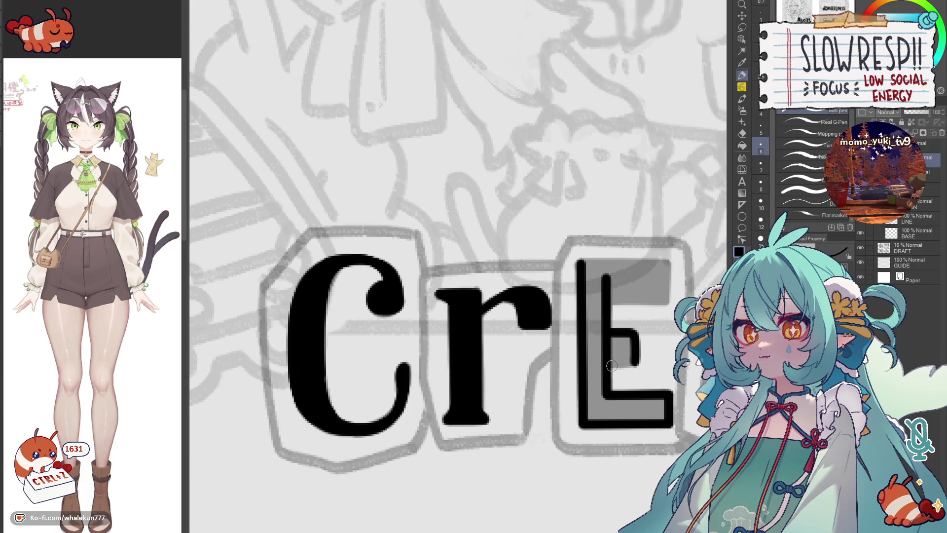
{"action": "mouse_move", "coordinate": [611, 334]}
{"action": "left_mouse_down"}
{"action": "mouse_move", "coordinate": [617, 360]}
{"action": "mouse_move", "coordinate": [627, 348]}
{"action": "left_mouse_up"}
{"action": "left_click_drag", "start_coordinate": [611, 299], "coordinate": [669, 299]}
{"action": "key", "text": "ctrl+z"}
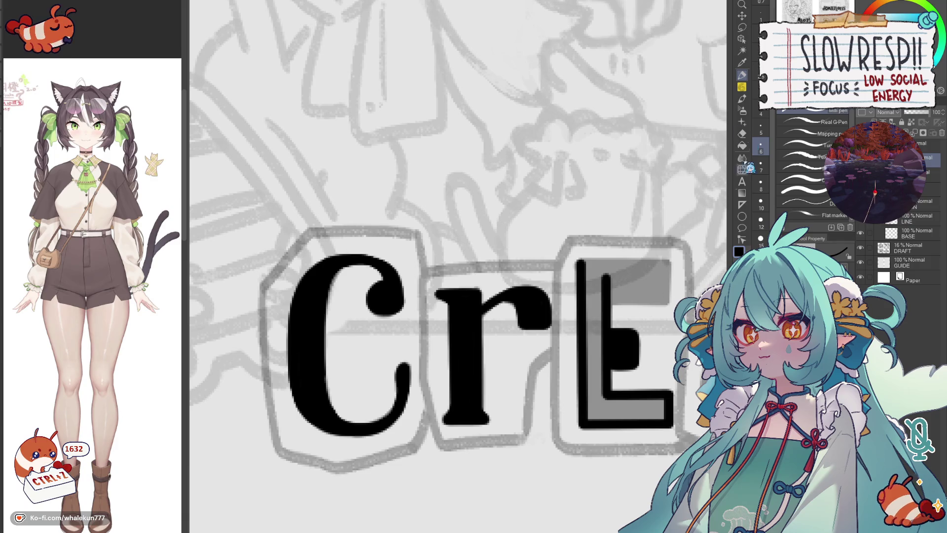
{"action": "scroll", "coordinate": [607, 318], "scroll_direction": "down", "scroll_amount": 1}
{"action": "mouse_move", "coordinate": [612, 319]}
{"action": "left_mouse_down"}
{"action": "mouse_move", "coordinate": [590, 361]}
{"action": "mouse_move", "coordinate": [594, 391]}
{"action": "mouse_move", "coordinate": [663, 384]}
{"action": "left_mouse_up"}
Step: Lasso the E's bottom-right piece and shift it up into place
{"action": "left_click", "coordinate": [743, 28]}
{"action": "left_click_drag", "start_coordinate": [651, 351], "coordinate": [614, 363]}
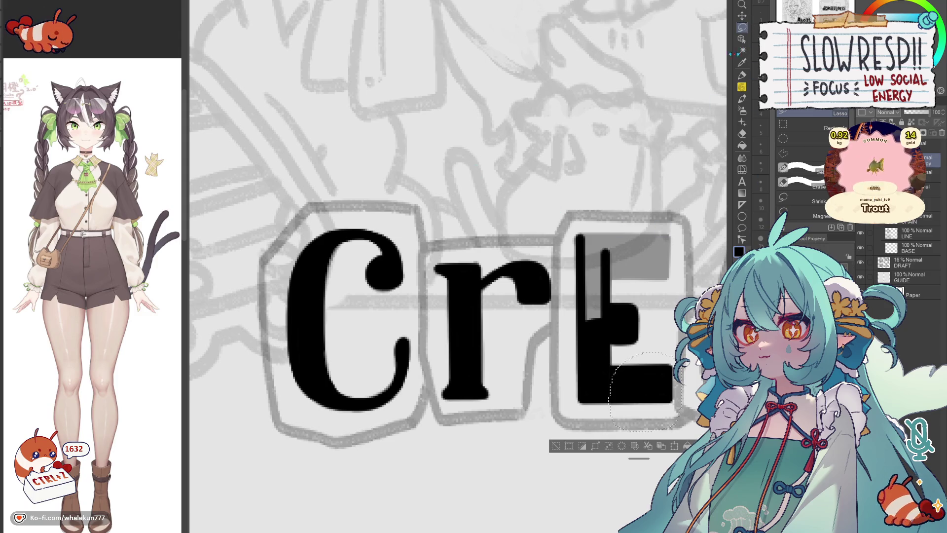
{"action": "left_click", "coordinate": [742, 15]}
{"action": "mouse_move", "coordinate": [643, 388]}
{"action": "left_mouse_down"}
{"action": "mouse_move", "coordinate": [677, 330]}
{"action": "mouse_move", "coordinate": [643, 289]}
{"action": "left_mouse_up"}
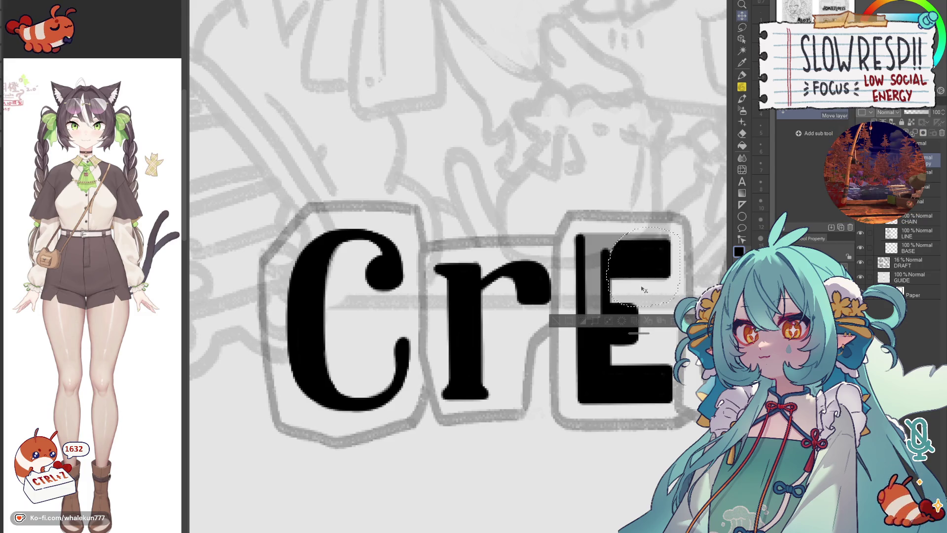
{"action": "key", "text": "ctrl+d"}
Step: Paint over the remaining grey patches inside the E with the pen
{"action": "key", "text": "p"}
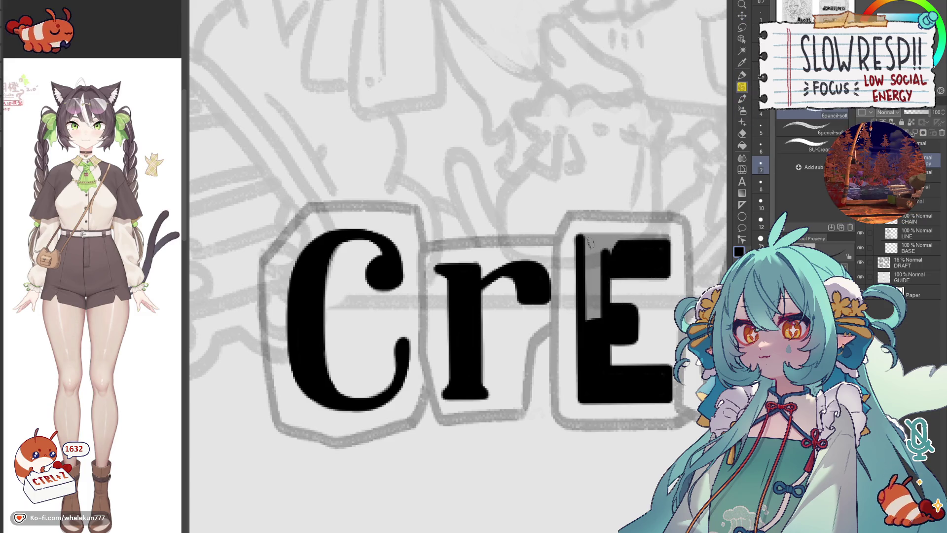
{"action": "key", "text": "p"}
{"action": "mouse_move", "coordinate": [577, 244]}
{"action": "left_mouse_down"}
{"action": "mouse_move", "coordinate": [621, 244]}
{"action": "mouse_move", "coordinate": [604, 247]}
{"action": "left_mouse_up"}
{"action": "key", "text": "ctrl+z"}
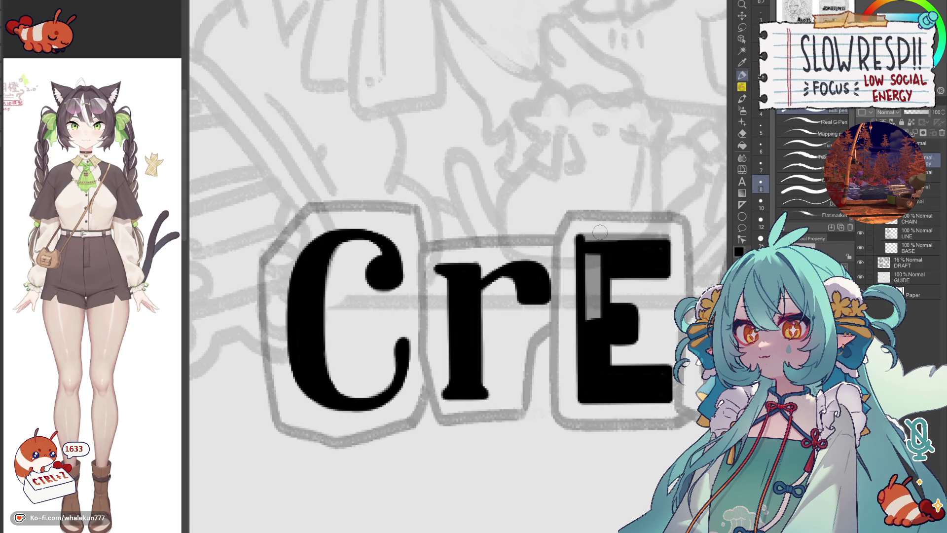
{"action": "key", "text": "ctrl+e"}
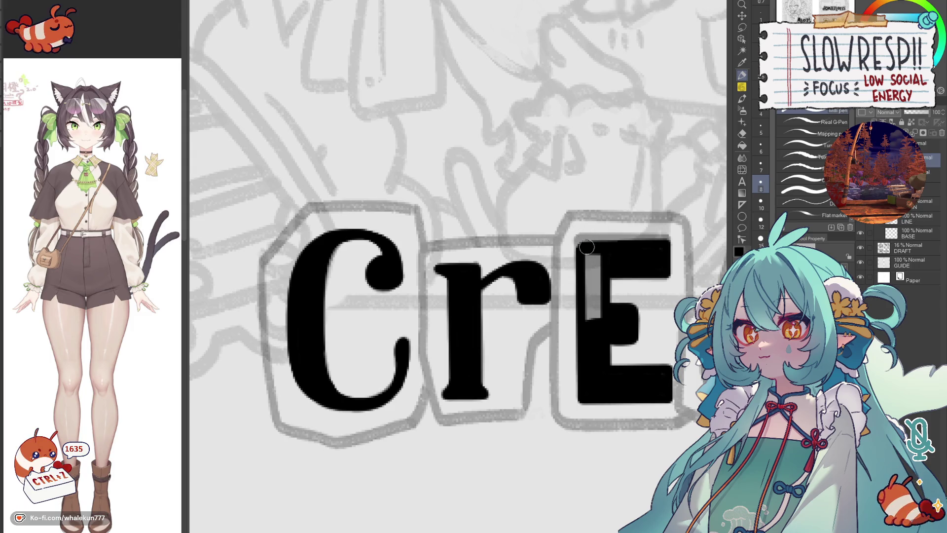
{"action": "mouse_move", "coordinate": [587, 322]}
{"action": "left_mouse_down"}
{"action": "mouse_move", "coordinate": [588, 249]}
{"action": "mouse_move", "coordinate": [593, 318]}
{"action": "mouse_move", "coordinate": [598, 264]}
{"action": "left_mouse_up"}
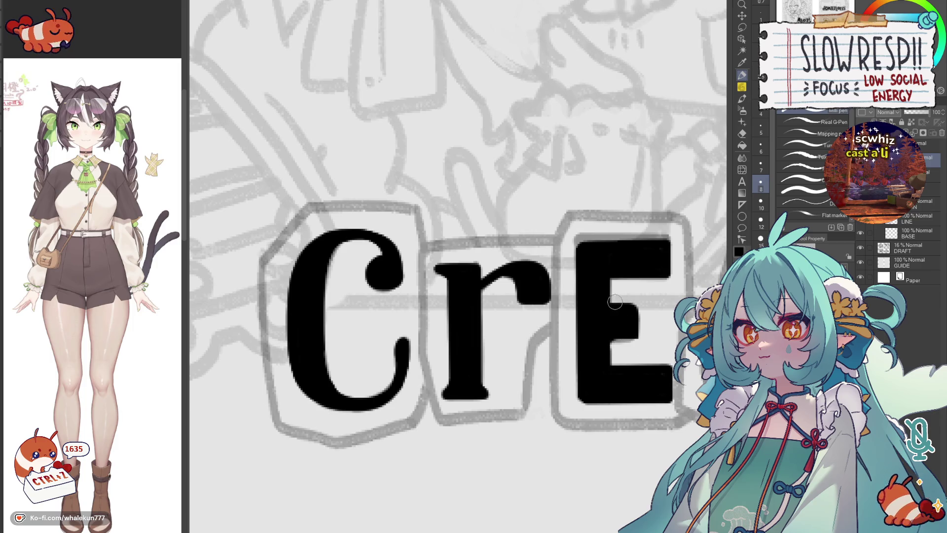
{"action": "key", "text": "ctrl+z"}
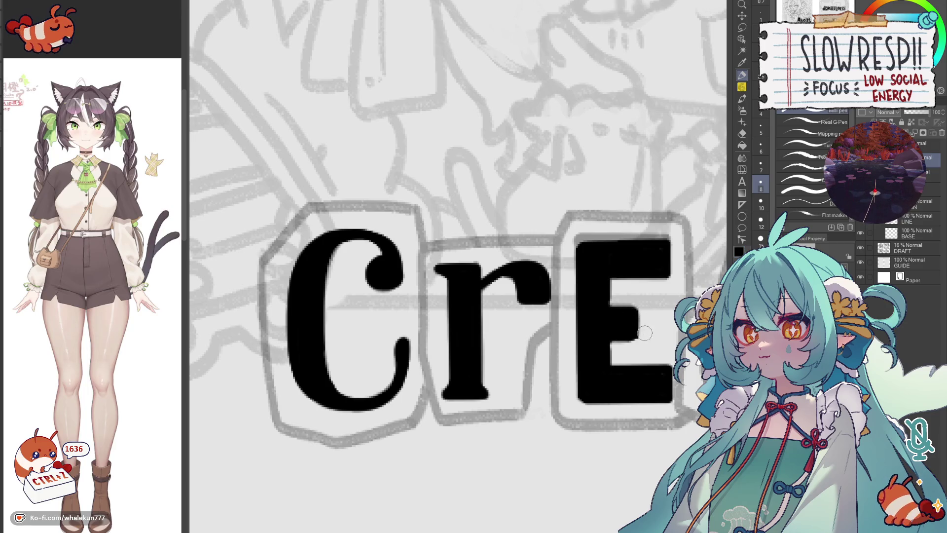
{"action": "scroll", "coordinate": [581, 355], "scroll_direction": "down", "scroll_amount": 3}
{"action": "scroll", "coordinate": [581, 355], "scroll_direction": "up", "scroll_amount": 3}
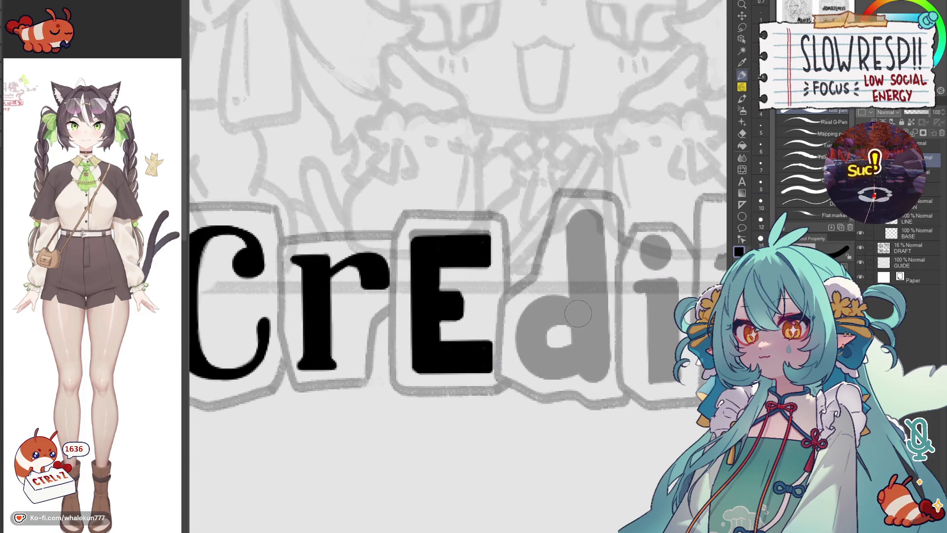
Step: Ink the d's round bowl and stem solid black
{"action": "key", "text": "ctrl+z"}
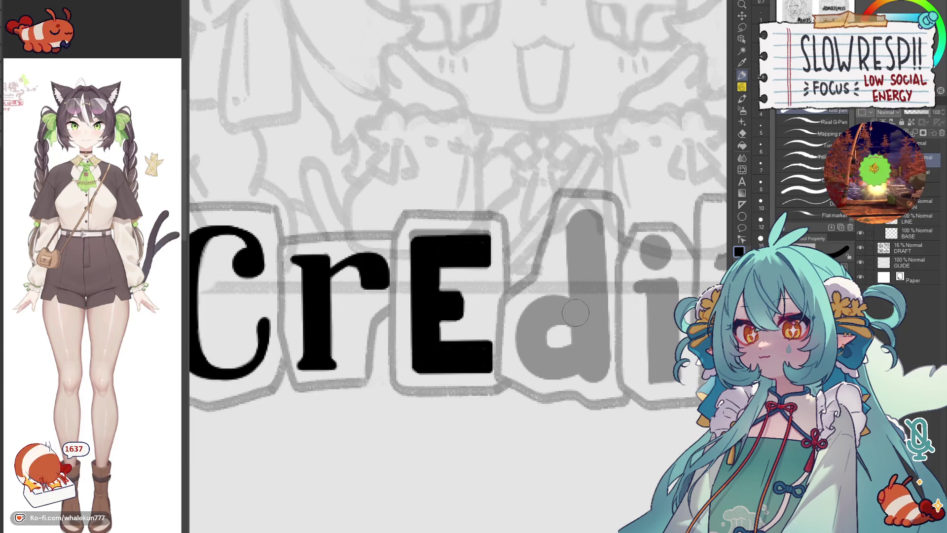
{"action": "left_click_drag", "start_coordinate": [578, 315], "coordinate": [575, 364]}
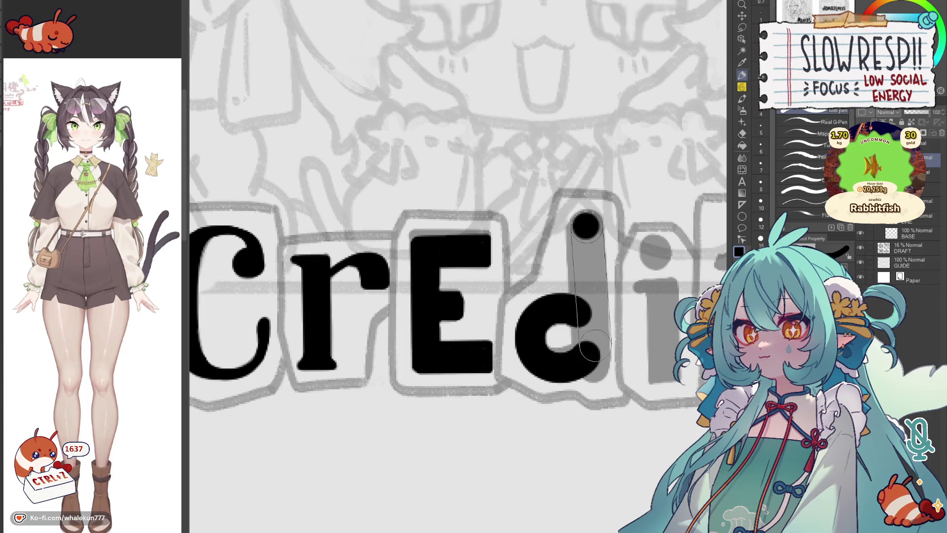
{"action": "left_click", "coordinate": [592, 363], "text": "shift"}
Step: Ink the i's stem, move to the t and drop the brush size to 7
{"action": "left_click_drag", "start_coordinate": [652, 314], "coordinate": [627, 323]}
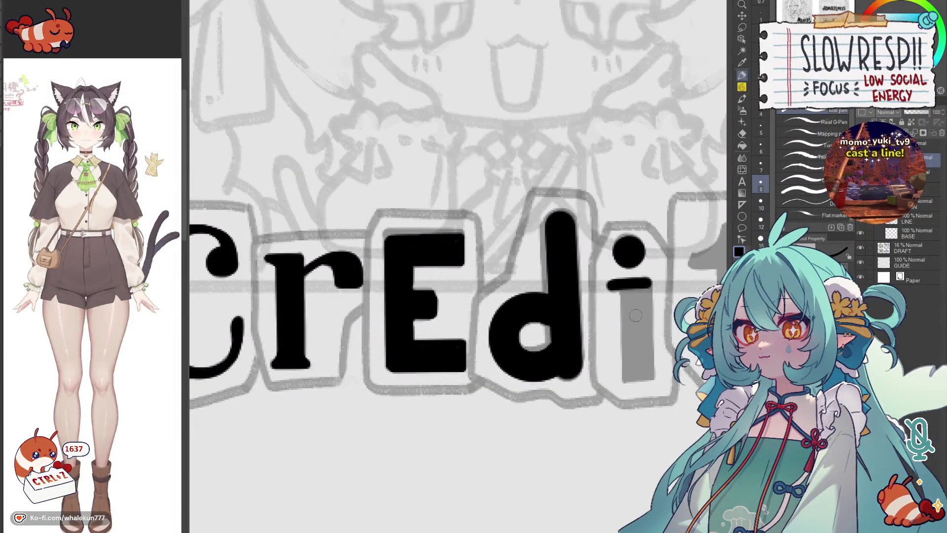
{"action": "left_click", "coordinate": [648, 373], "text": "shift"}
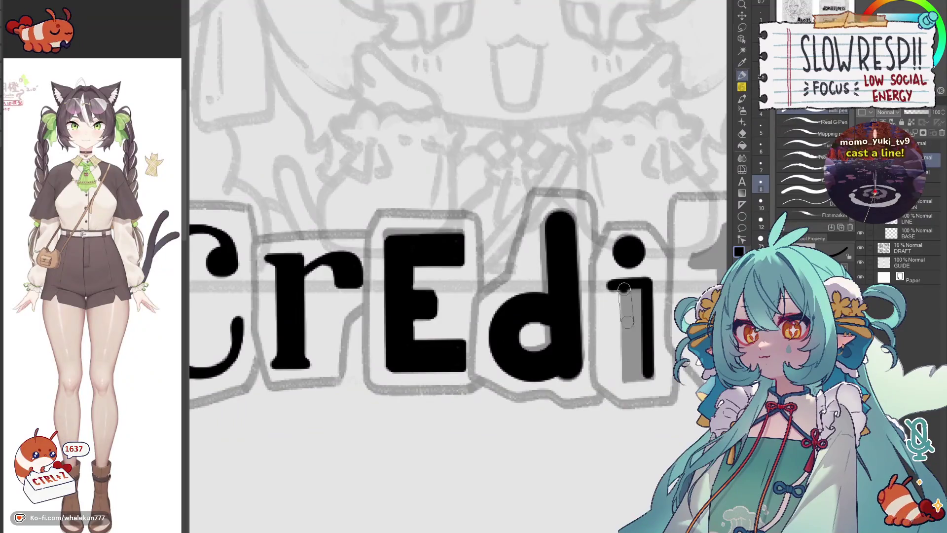
{"action": "key", "text": "ctrl+z"}
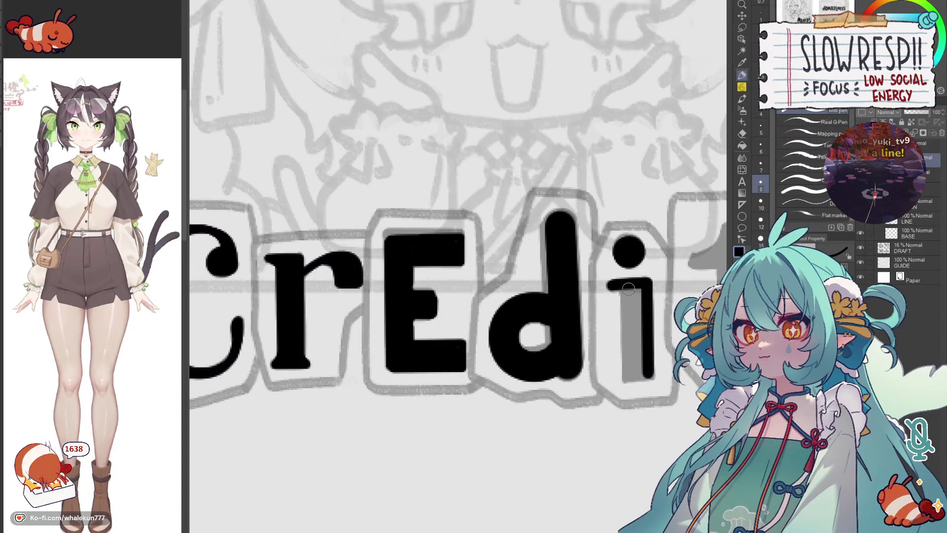
{"action": "left_click", "coordinate": [627, 379], "text": "shift"}
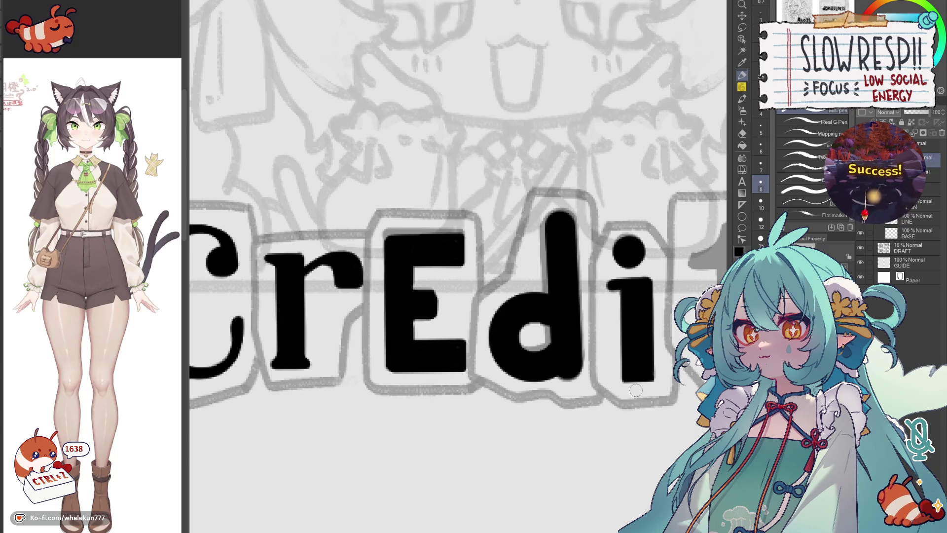
{"action": "left_click_drag", "start_coordinate": [633, 394], "coordinate": [634, 335]}
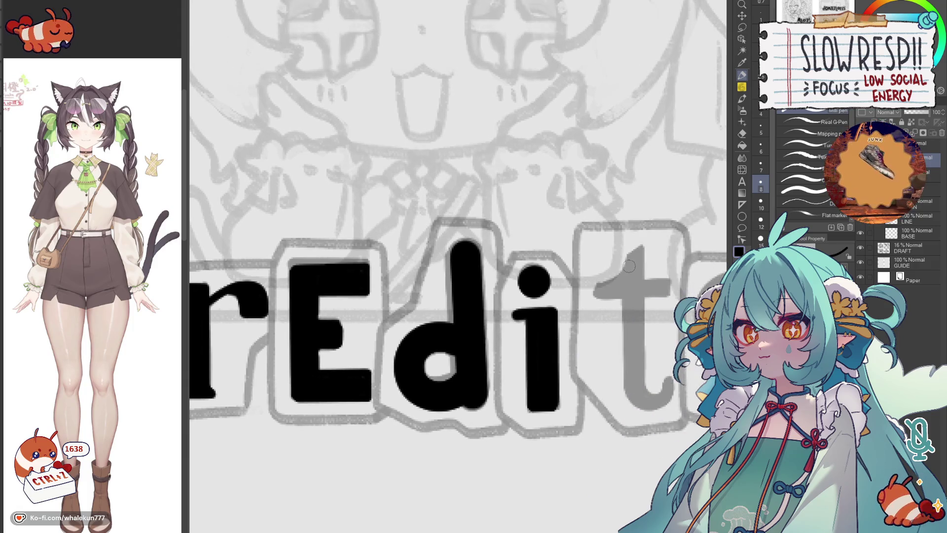
{"action": "key", "text": "bracketleft"}
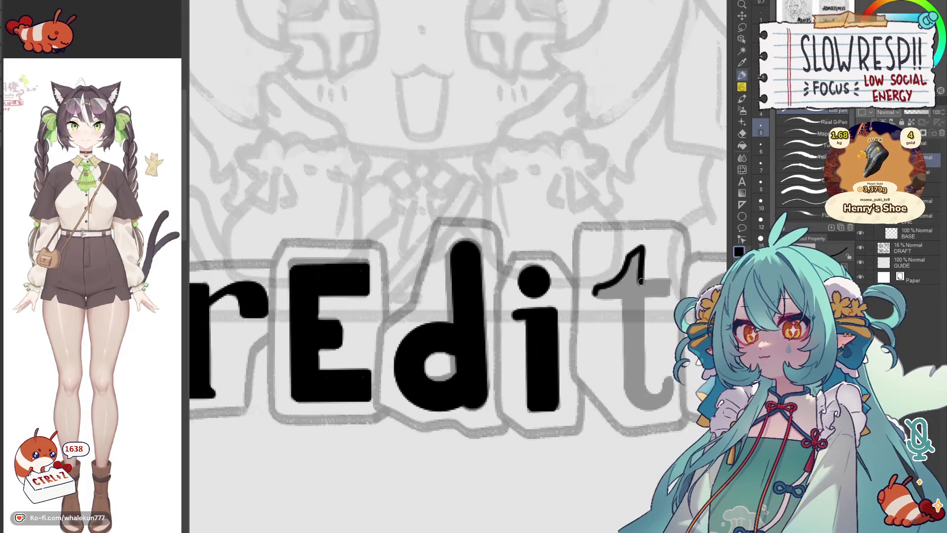
{"action": "scroll", "coordinate": [459, 296], "scroll_direction": "down", "scroll_amount": 5}
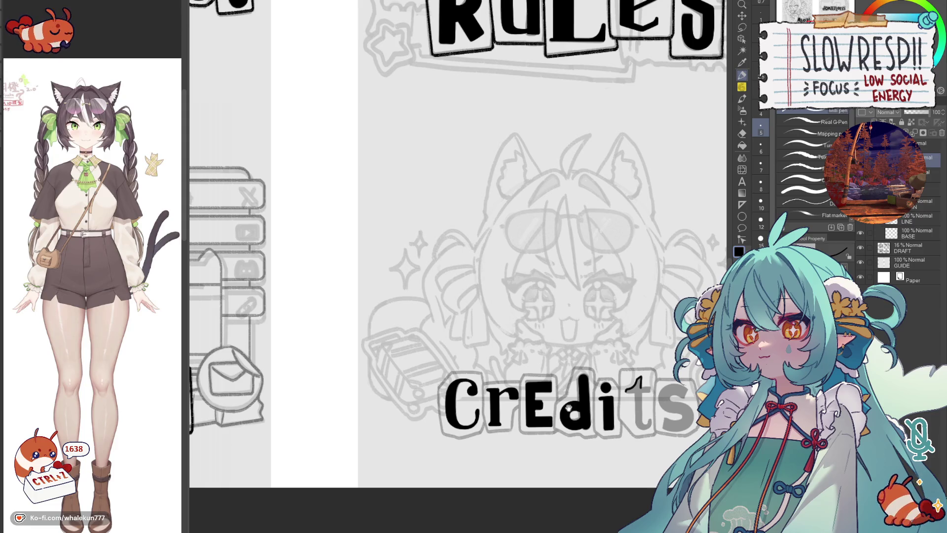
{"action": "scroll", "coordinate": [471, 254], "scroll_direction": "down", "scroll_amount": 3}
{"action": "scroll", "coordinate": [472, 254], "scroll_direction": "up", "scroll_amount": 2}
{"action": "scroll", "coordinate": [472, 253], "scroll_direction": "up", "scroll_amount": 2}
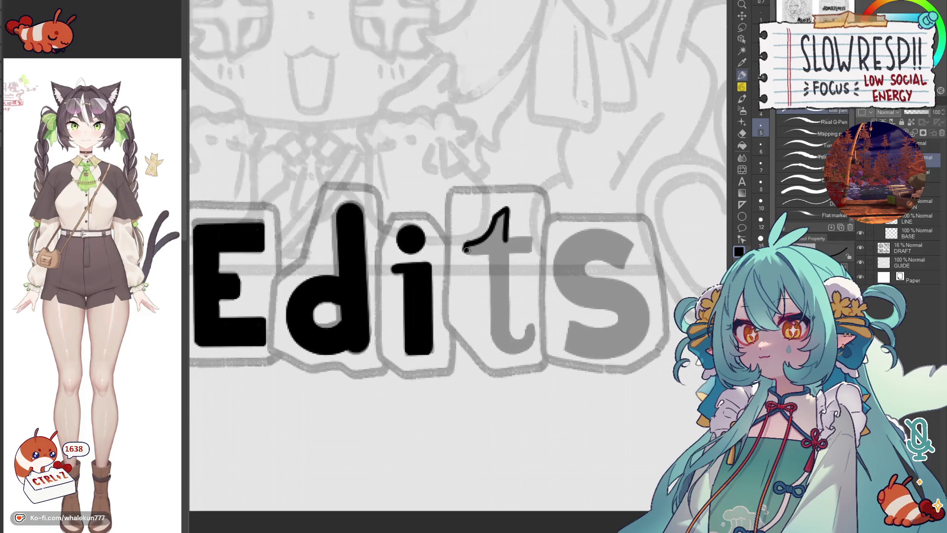
Step: Ink the t's crossbar and top tip solid black
{"action": "left_click_drag", "start_coordinate": [463, 252], "coordinate": [529, 251]}
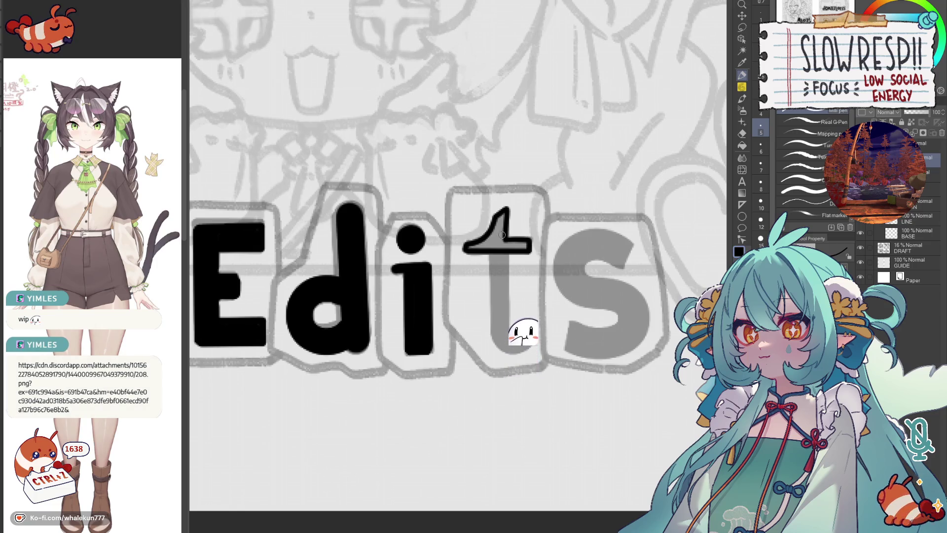
{"action": "left_click_drag", "start_coordinate": [503, 251], "coordinate": [503, 215]}
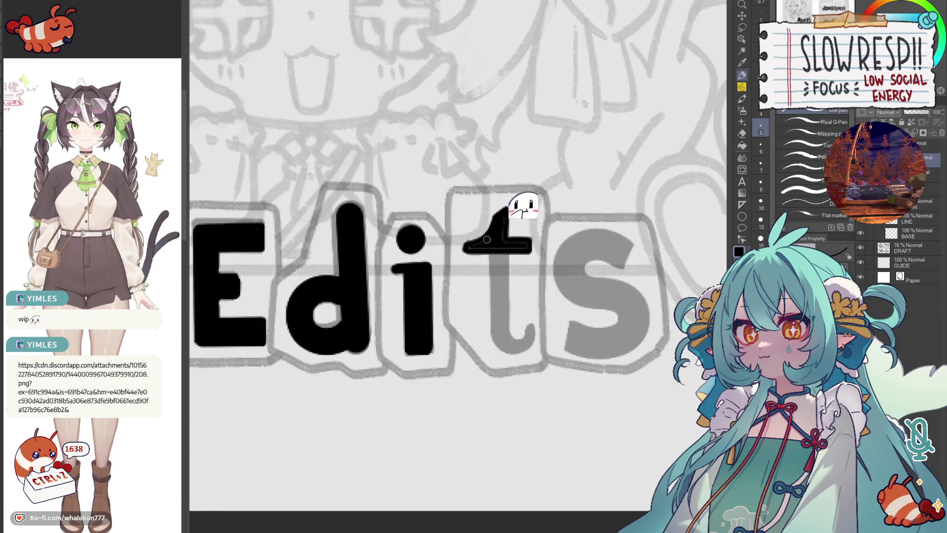
{"action": "left_click_drag", "start_coordinate": [487, 248], "coordinate": [506, 213]}
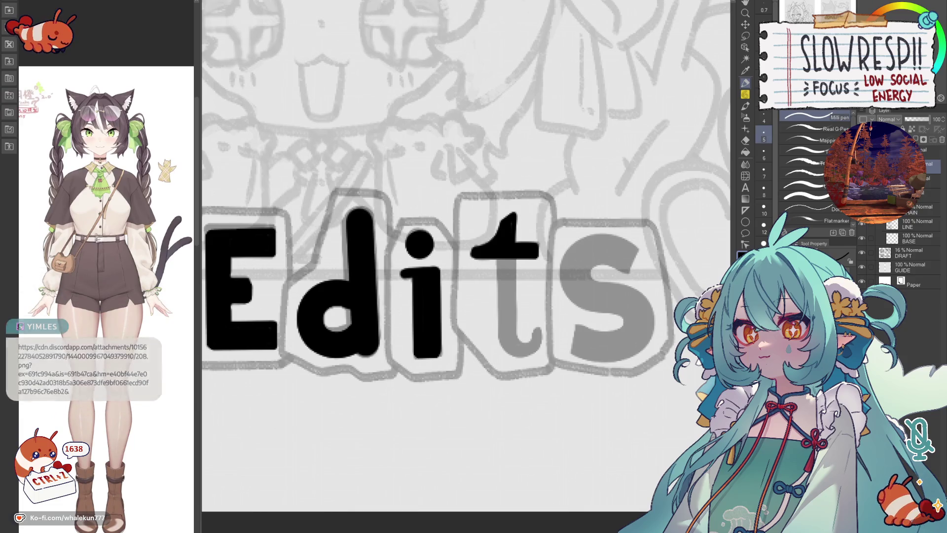
{"action": "left_click", "coordinate": [82, 370]}
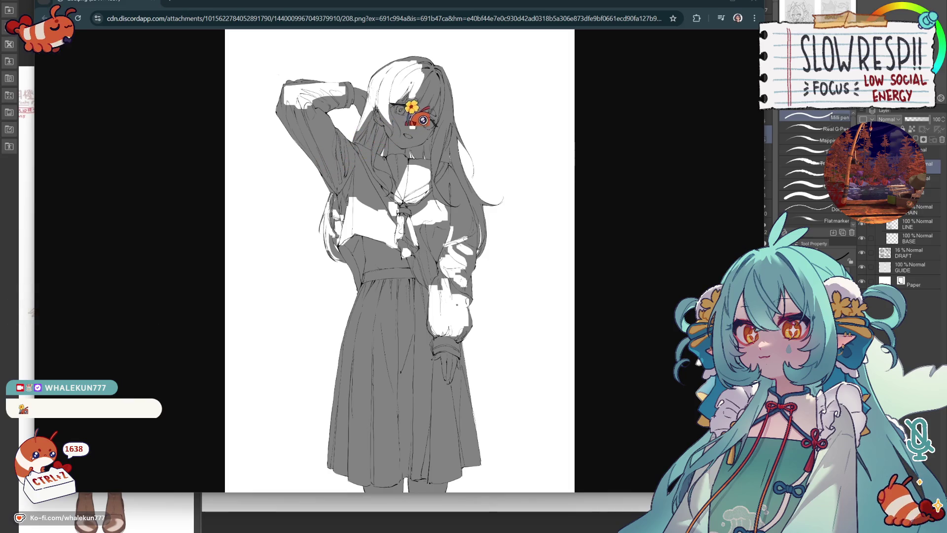
Step: Zoom in on the shared sketch's face, then fit the whole image again
{"action": "left_click", "coordinate": [412, 116]}
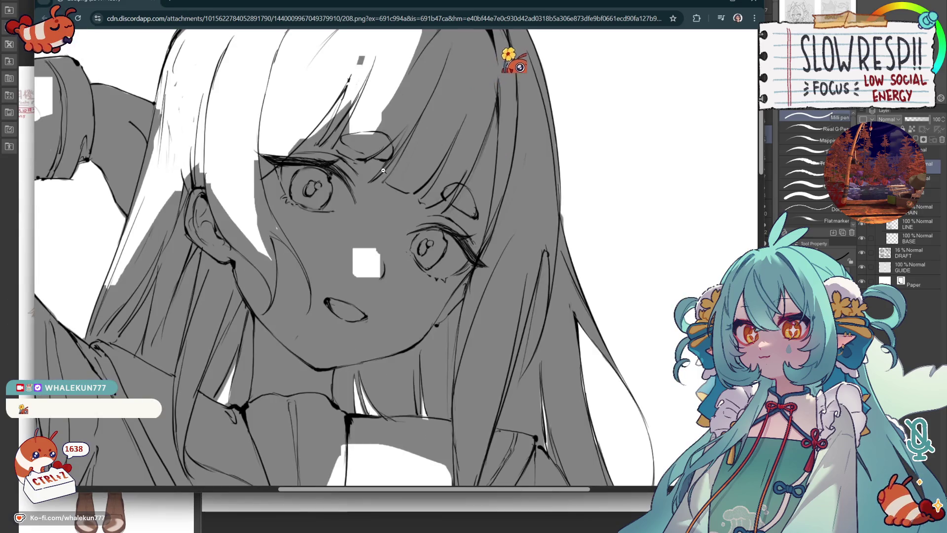
{"action": "scroll", "coordinate": [383, 170], "scroll_direction": "down", "scroll_amount": 3}
{"action": "left_click", "coordinate": [382, 170]}
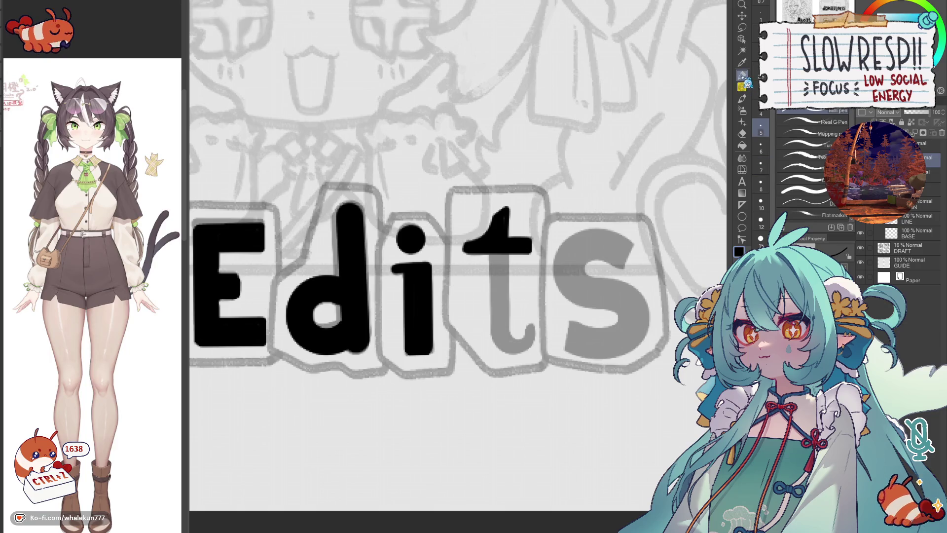
{"action": "scroll", "coordinate": [504, 279], "scroll_direction": "up", "scroll_amount": 1}
Step: Ink down the t's stem and thicken it, undoing misplaced strokes
{"action": "left_click_drag", "start_coordinate": [492, 246], "coordinate": [493, 355]}
{"action": "left_click_drag", "start_coordinate": [508, 251], "coordinate": [507, 344]}
{"action": "key", "text": "ctrl+z"}
{"action": "key", "text": "ctrl+z"}
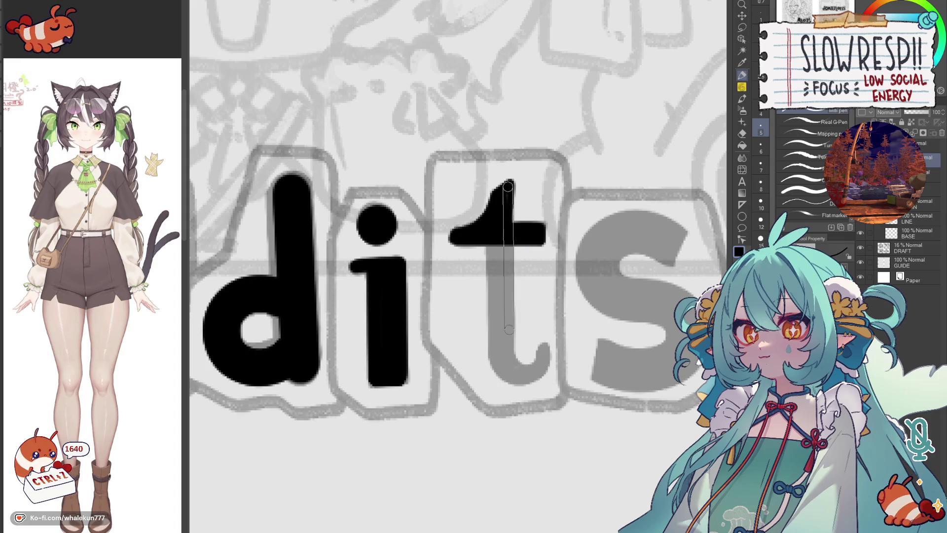
{"action": "left_click_drag", "start_coordinate": [508, 325], "coordinate": [508, 362]}
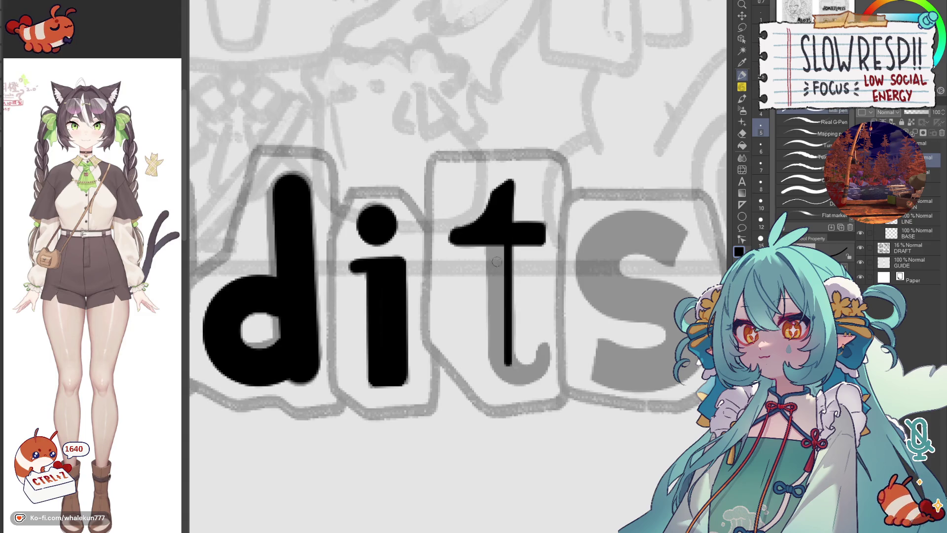
{"action": "left_click_drag", "start_coordinate": [494, 196], "coordinate": [491, 362]}
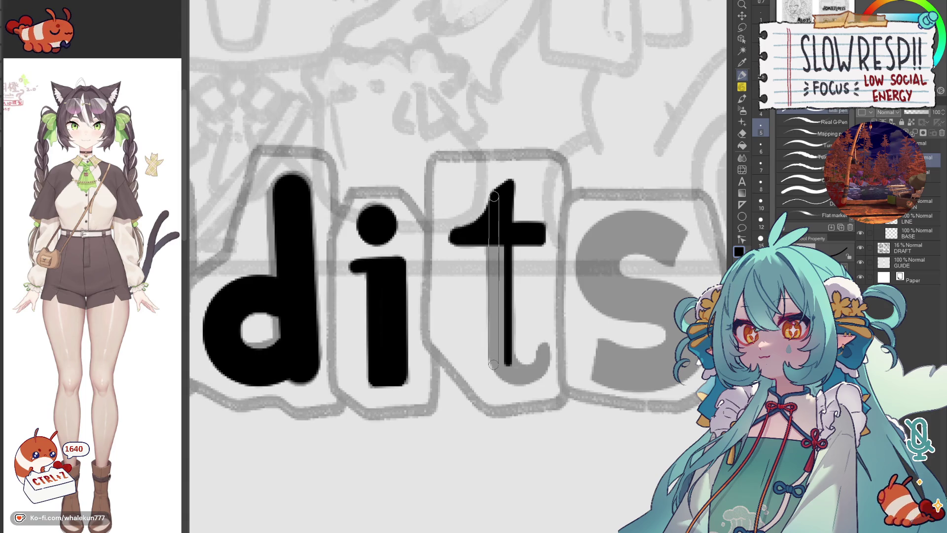
{"action": "left_click_drag", "start_coordinate": [501, 246], "coordinate": [497, 353]}
Step: Fill the t's stem and bottom hook black and extend the crossbar's left end
{"action": "mouse_move", "coordinate": [491, 311]}
{"action": "left_mouse_down"}
{"action": "mouse_move", "coordinate": [507, 362]}
{"action": "mouse_move", "coordinate": [518, 370]}
{"action": "mouse_move", "coordinate": [535, 318]}
{"action": "mouse_move", "coordinate": [558, 324]}
{"action": "mouse_move", "coordinate": [564, 292]}
{"action": "left_mouse_up"}
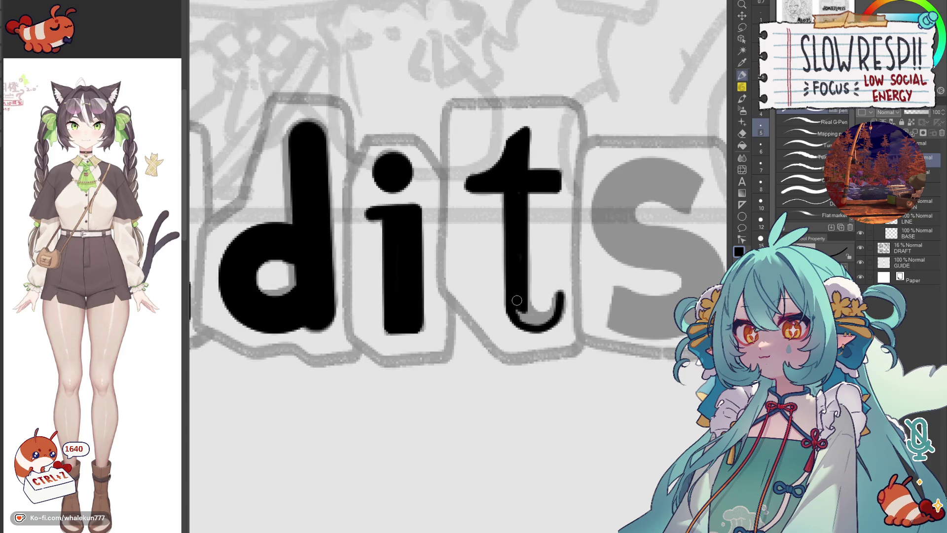
{"action": "mouse_move", "coordinate": [523, 332]}
{"action": "left_mouse_down"}
{"action": "mouse_move", "coordinate": [522, 305]}
{"action": "mouse_move", "coordinate": [537, 322]}
{"action": "mouse_move", "coordinate": [555, 311]}
{"action": "left_mouse_up"}
{"action": "key", "text": "ctrl+z"}
{"action": "key", "text": "ctrl+z"}
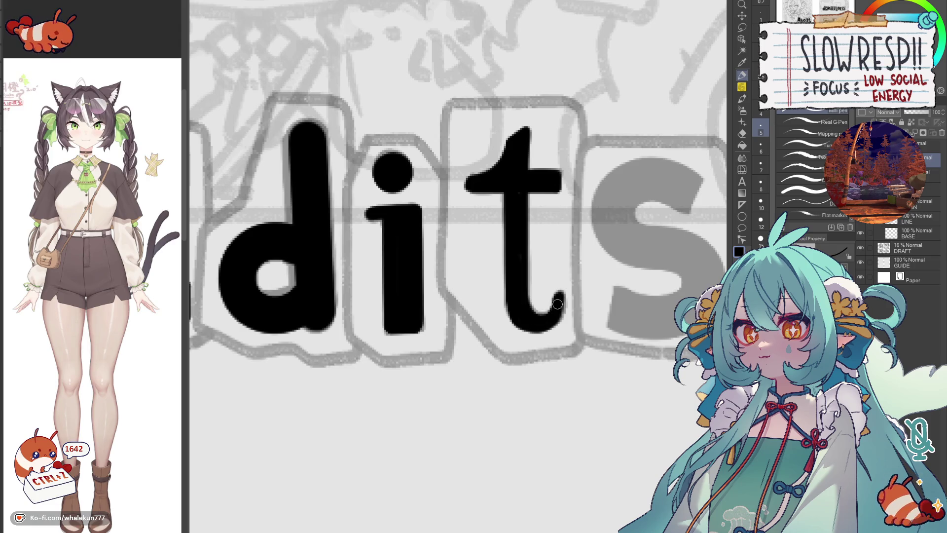
{"action": "scroll", "coordinate": [555, 313], "scroll_direction": "down", "scroll_amount": 2}
{"action": "scroll", "coordinate": [486, 301], "scroll_direction": "up", "scroll_amount": 2}
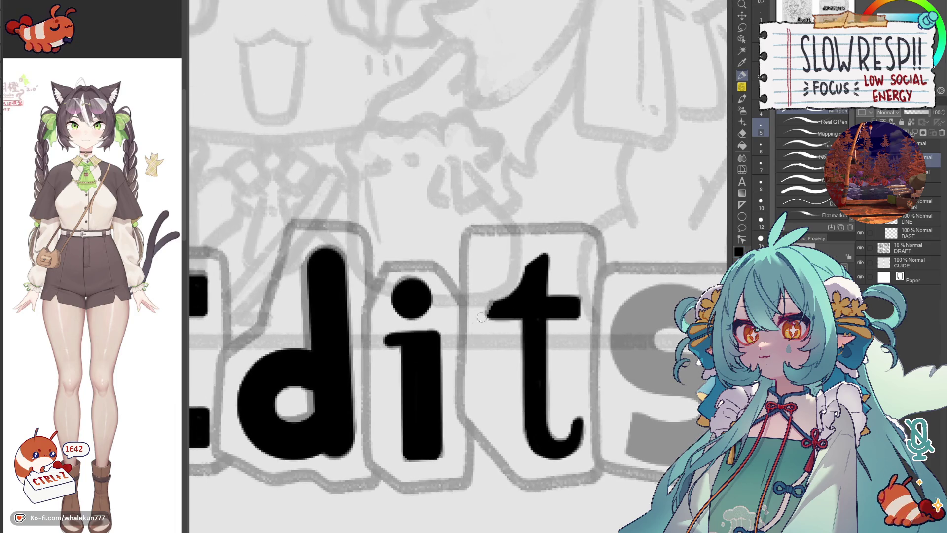
{"action": "mouse_move", "coordinate": [494, 309]}
{"action": "left_mouse_down"}
{"action": "mouse_move", "coordinate": [503, 312]}
{"action": "mouse_move", "coordinate": [479, 326]}
{"action": "left_mouse_up"}
{"action": "key", "text": "ctrl+z"}
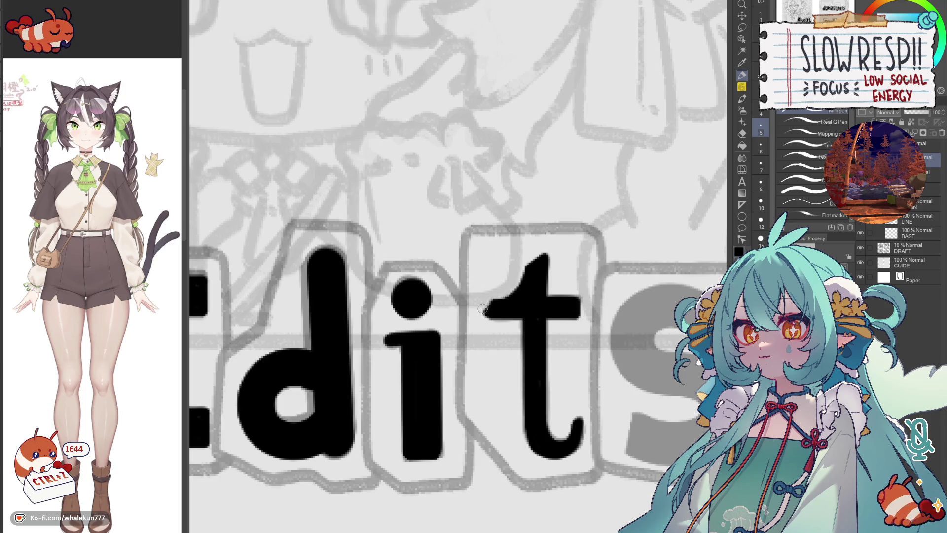
{"action": "scroll", "coordinate": [518, 295], "scroll_direction": "right", "scroll_amount": 3}
Step: Draw a short stroke at the s's top-right and copy-paste a duplicate of it
{"action": "left_click_drag", "start_coordinate": [627, 271], "coordinate": [621, 290]}
{"action": "scroll", "coordinate": [605, 327], "scroll_direction": "down", "scroll_amount": 2}
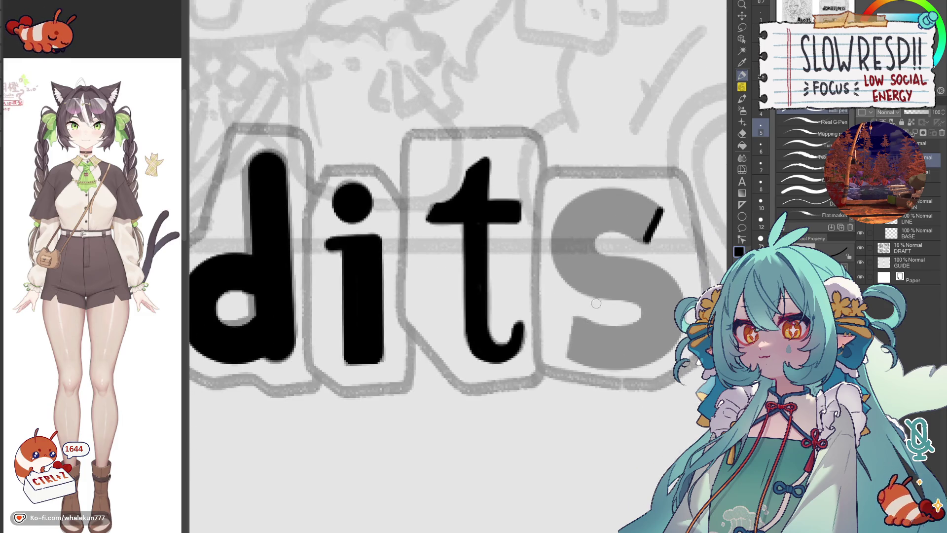
{"action": "scroll", "coordinate": [590, 310], "scroll_direction": "up", "scroll_amount": 2}
{"action": "key", "text": "m"}
{"action": "mouse_move", "coordinate": [639, 211]}
{"action": "left_mouse_down"}
{"action": "mouse_move", "coordinate": [658, 276]}
{"action": "mouse_move", "coordinate": [551, 389]}
{"action": "left_mouse_up"}
{"action": "key", "text": "k"}
{"action": "key", "text": "ctrl+c"}
{"action": "key", "text": "ctrl+v"}
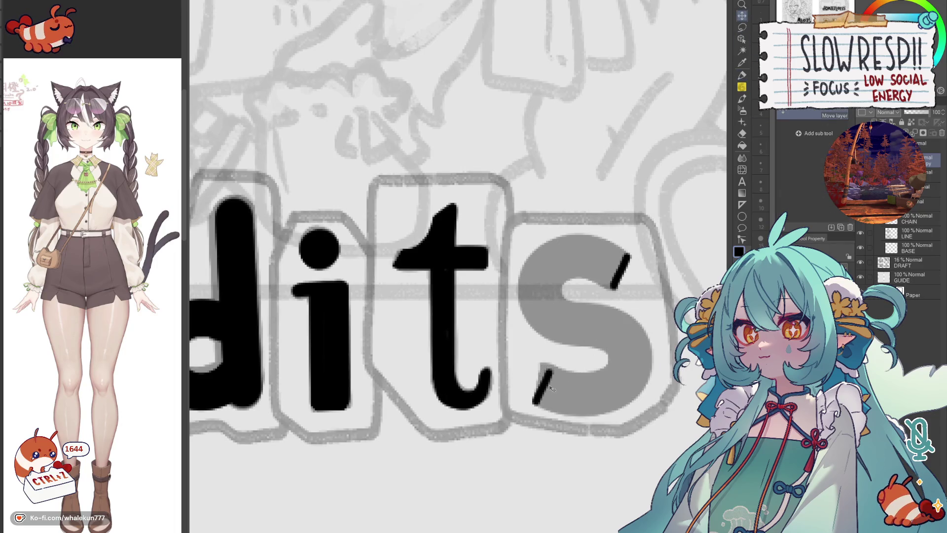
{"action": "key", "text": "p"}
{"action": "scroll", "coordinate": [653, 283], "scroll_direction": "down", "scroll_amount": 1}
Step: Ink the s's inner, left and bottom curves, checking in a mirrored view
{"action": "left_click_drag", "start_coordinate": [574, 332], "coordinate": [630, 314]}
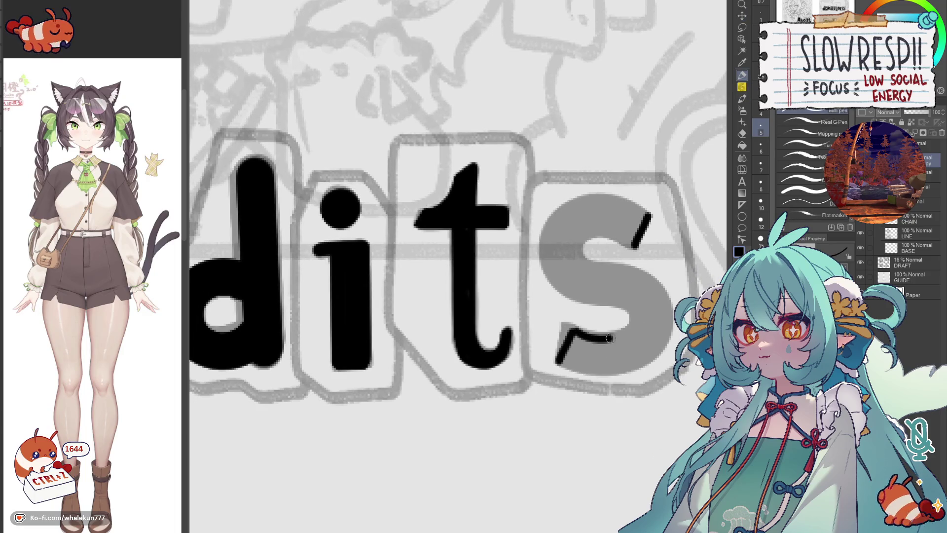
{"action": "scroll", "coordinate": [620, 254], "scroll_direction": "up", "scroll_amount": 1}
{"action": "mouse_move", "coordinate": [588, 250]}
{"action": "left_mouse_down"}
{"action": "mouse_move", "coordinate": [610, 286]}
{"action": "mouse_move", "coordinate": [614, 251]}
{"action": "mouse_move", "coordinate": [633, 259]}
{"action": "mouse_move", "coordinate": [629, 289]}
{"action": "mouse_move", "coordinate": [648, 297]}
{"action": "mouse_move", "coordinate": [552, 314]}
{"action": "mouse_move", "coordinate": [532, 333]}
{"action": "left_mouse_up"}
{"action": "key", "text": "h"}
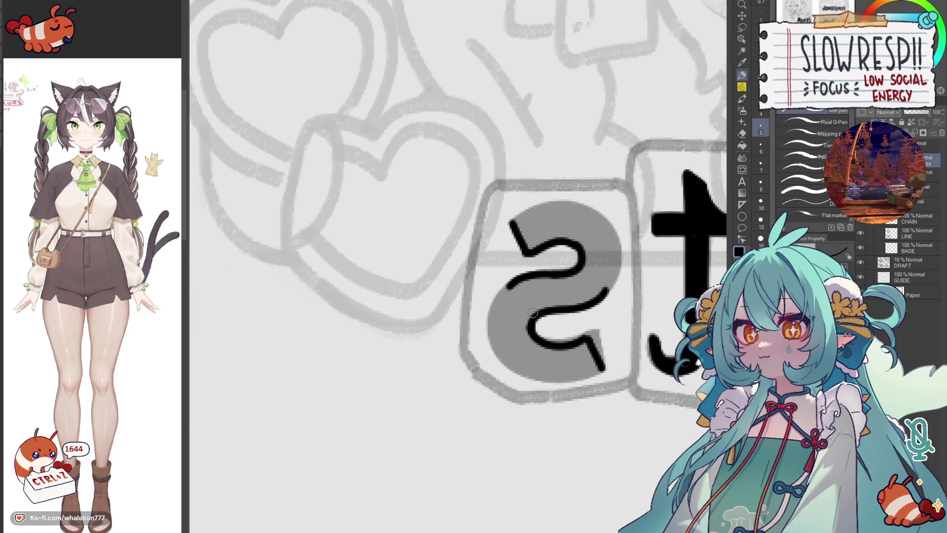
{"action": "mouse_move", "coordinate": [511, 284]}
{"action": "left_mouse_down"}
{"action": "mouse_move", "coordinate": [490, 306]}
{"action": "mouse_move", "coordinate": [495, 363]}
{"action": "mouse_move", "coordinate": [555, 381]}
{"action": "mouse_move", "coordinate": [600, 366]}
{"action": "left_mouse_up"}
{"action": "key", "text": "h"}
{"action": "left_click_drag", "start_coordinate": [516, 354], "coordinate": [576, 356]}
Step: Ink the s's top edge and redraw its upper-left edge
{"action": "key", "text": "h"}
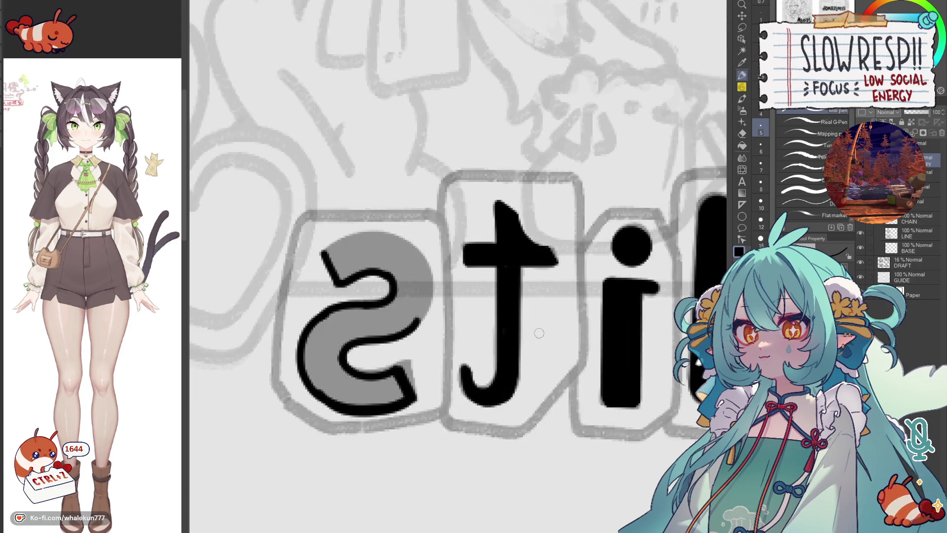
{"action": "mouse_move", "coordinate": [450, 284]}
{"action": "left_mouse_down"}
{"action": "mouse_move", "coordinate": [555, 319]}
{"action": "mouse_move", "coordinate": [655, 318]}
{"action": "left_mouse_up"}
{"action": "key", "text": "h"}
{"action": "left_click_drag", "start_coordinate": [554, 270], "coordinate": [535, 339]}
{"action": "key", "text": "ctrl+z"}
{"action": "left_click_drag", "start_coordinate": [541, 292], "coordinate": [563, 334]}
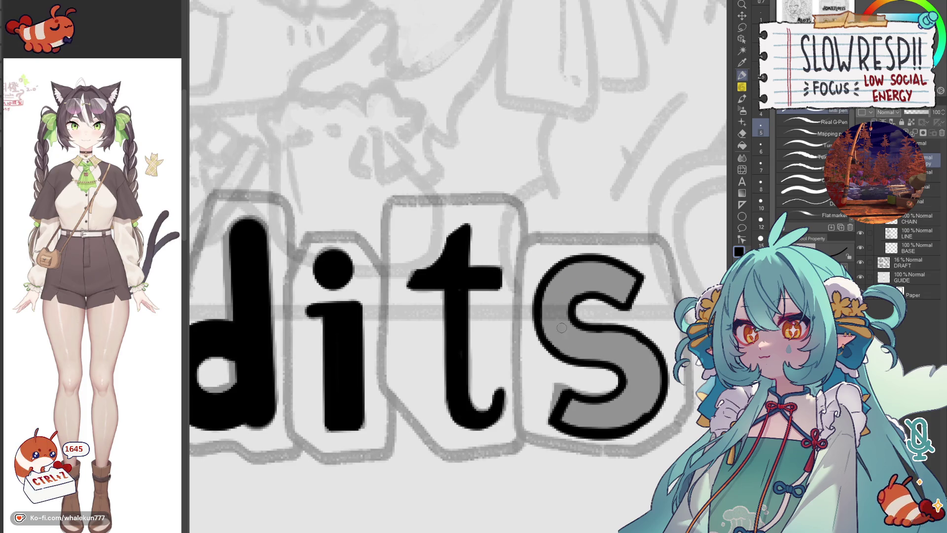
Step: Fill the outlined s solid black and smooth its top edge
{"action": "key", "text": "g"}
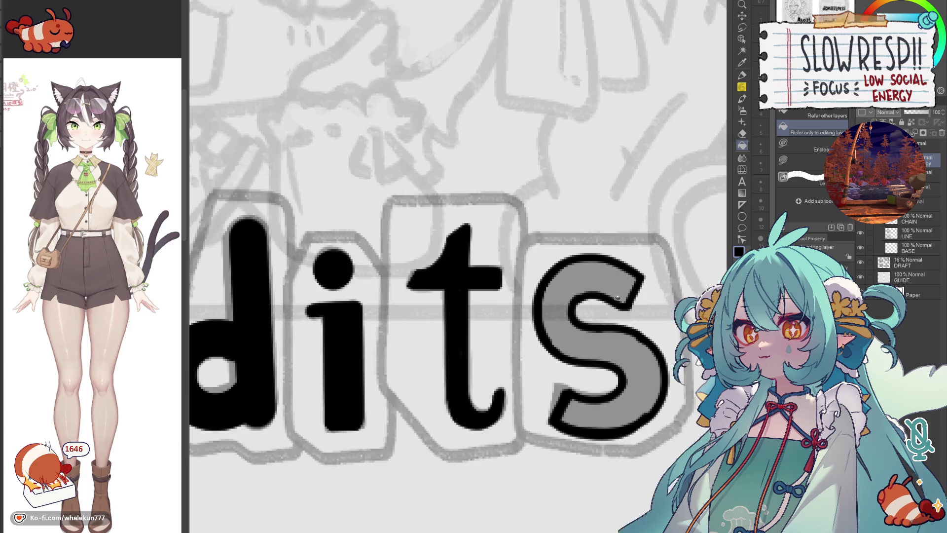
{"action": "left_click", "coordinate": [638, 328]}
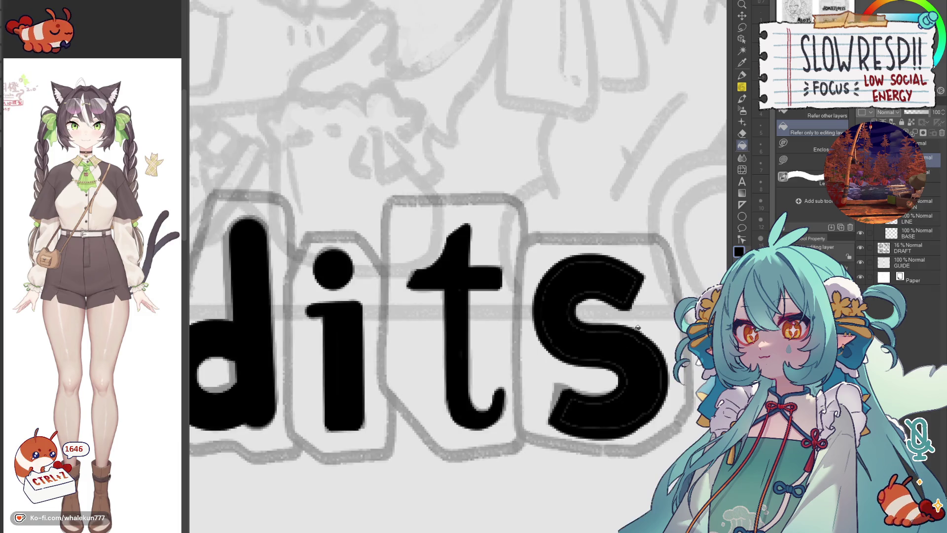
{"action": "key", "text": "p"}
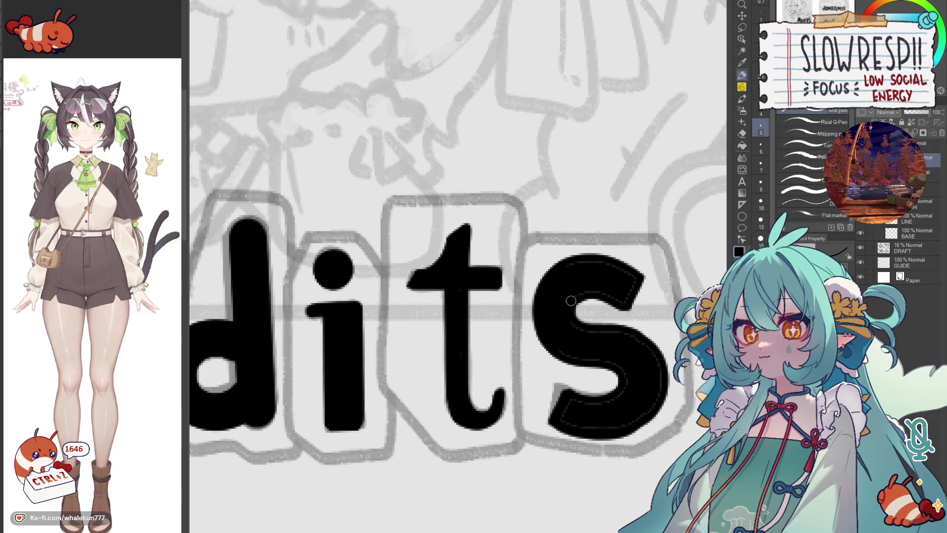
{"action": "left_click_drag", "start_coordinate": [630, 275], "coordinate": [557, 278]}
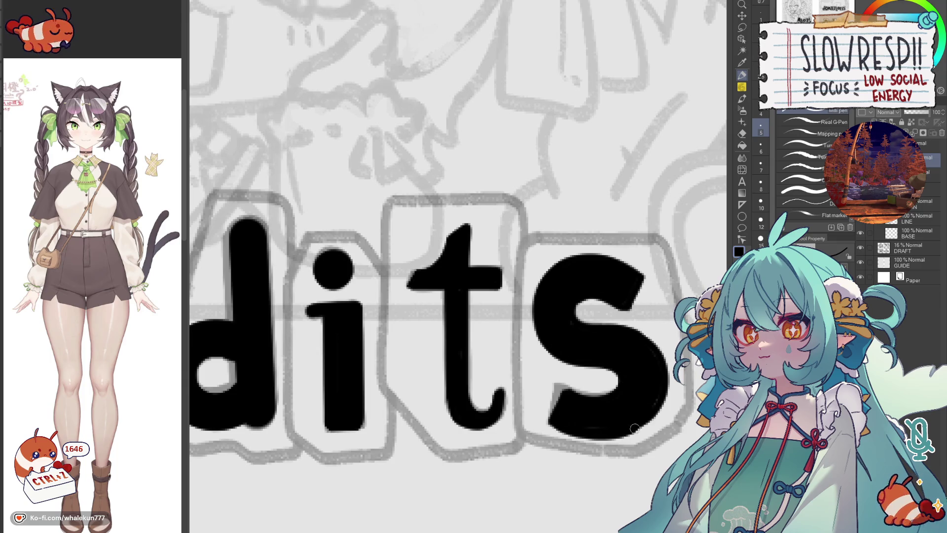
{"action": "scroll", "coordinate": [644, 396], "scroll_direction": "down", "scroll_amount": 2}
{"action": "scroll", "coordinate": [606, 389], "scroll_direction": "down", "scroll_amount": 3}
{"action": "left_click_drag", "start_coordinate": [583, 385], "coordinate": [588, 351]}
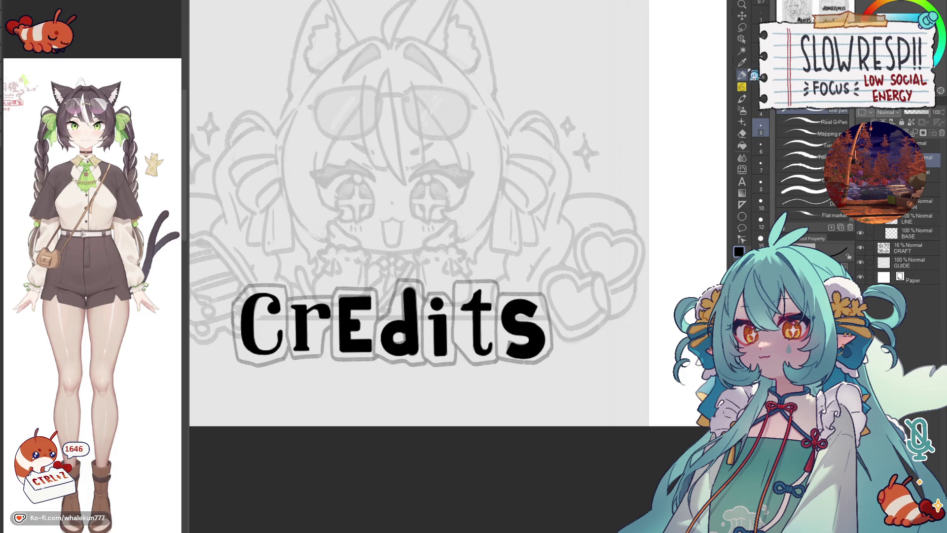
Step: Lasso the area around the s and switch to the pencil for outlining
{"action": "key", "text": "m"}
{"action": "left_click_drag", "start_coordinate": [521, 289], "coordinate": [518, 290]}
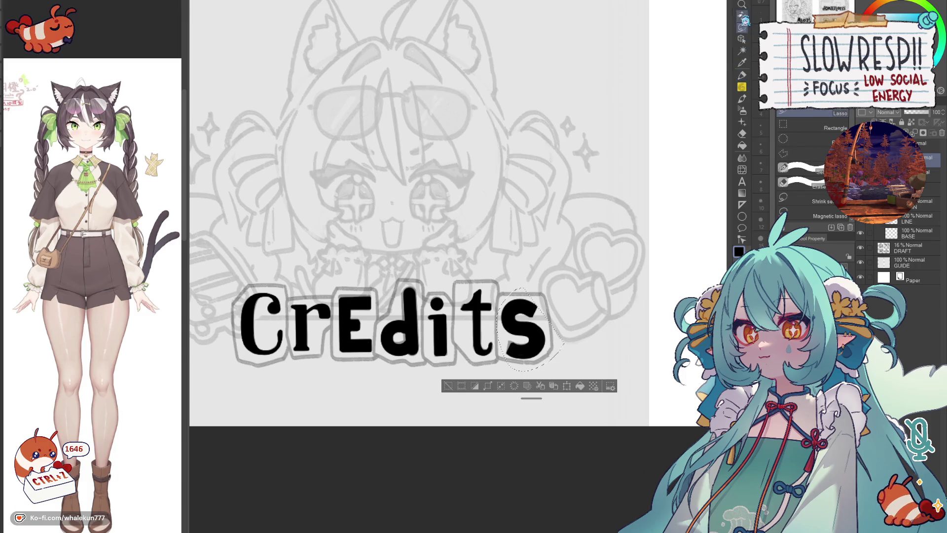
{"action": "key", "text": "k"}
{"action": "scroll", "coordinate": [514, 313], "scroll_direction": "up", "scroll_amount": 3}
{"action": "key", "text": "p"}
{"action": "mouse_move", "coordinate": [487, 284]}
{"action": "left_mouse_down"}
{"action": "mouse_move", "coordinate": [571, 242]}
{"action": "mouse_move", "coordinate": [669, 238]}
{"action": "left_mouse_up"}
{"action": "key", "text": "ctrl+z"}
Step: Trace the top, left and side edges of the box around the s
{"action": "left_click_drag", "start_coordinate": [557, 240], "coordinate": [565, 397]}
{"action": "key", "text": "h"}
{"action": "left_click_drag", "start_coordinate": [508, 228], "coordinate": [491, 366]}
{"action": "key", "text": "h"}
Step: Draw the box's bottom edge to its corner, redoing it until it sits right
{"action": "left_click_drag", "start_coordinate": [487, 334], "coordinate": [578, 352]}
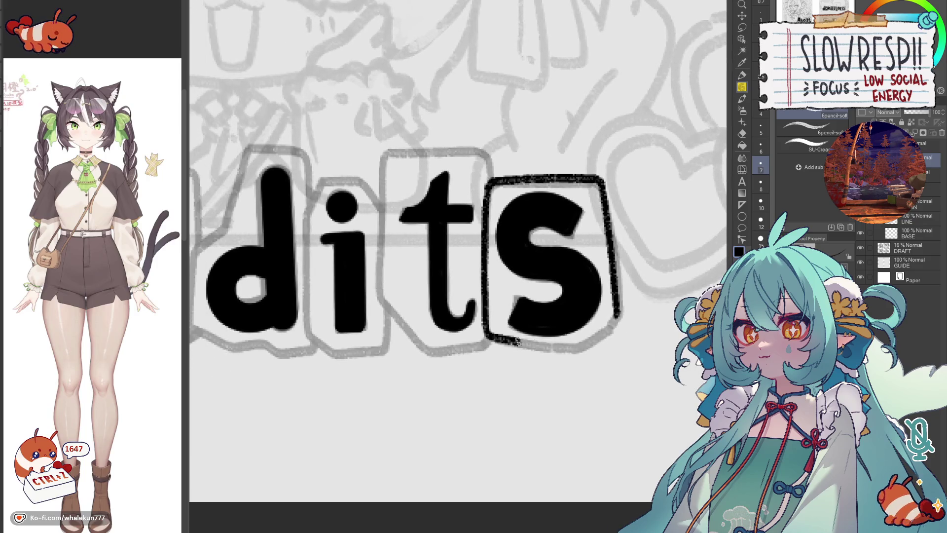
{"action": "key", "text": "ctrl+z"}
{"action": "mouse_move", "coordinate": [487, 335]}
{"action": "left_mouse_down"}
{"action": "mouse_move", "coordinate": [566, 352]}
{"action": "mouse_move", "coordinate": [608, 334]}
{"action": "left_mouse_up"}
{"action": "key", "text": "ctrl+z"}
{"action": "mouse_move", "coordinate": [486, 334]}
{"action": "left_mouse_down"}
{"action": "mouse_move", "coordinate": [575, 352]}
{"action": "mouse_move", "coordinate": [615, 323]}
{"action": "left_mouse_up"}
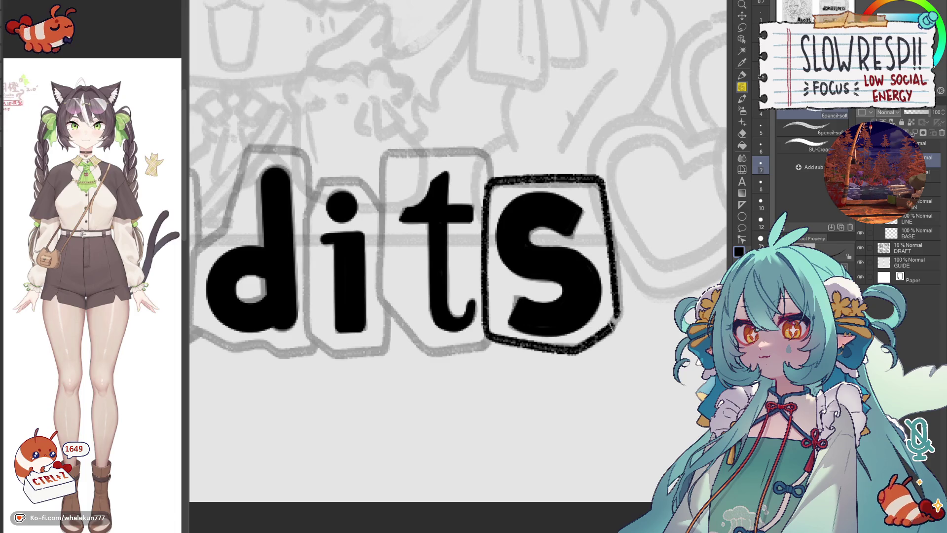
{"action": "key", "text": "h"}
{"action": "key", "text": "h"}
{"action": "mouse_move", "coordinate": [385, 155]}
{"action": "left_mouse_down"}
{"action": "mouse_move", "coordinate": [524, 252]}
{"action": "mouse_move", "coordinate": [520, 399]}
{"action": "mouse_move", "coordinate": [577, 404]}
{"action": "mouse_move", "coordinate": [622, 353]}
{"action": "left_mouse_up"}
{"action": "key", "text": "h"}
{"action": "scroll", "coordinate": [522, 391], "scroll_direction": "up", "scroll_amount": 2}
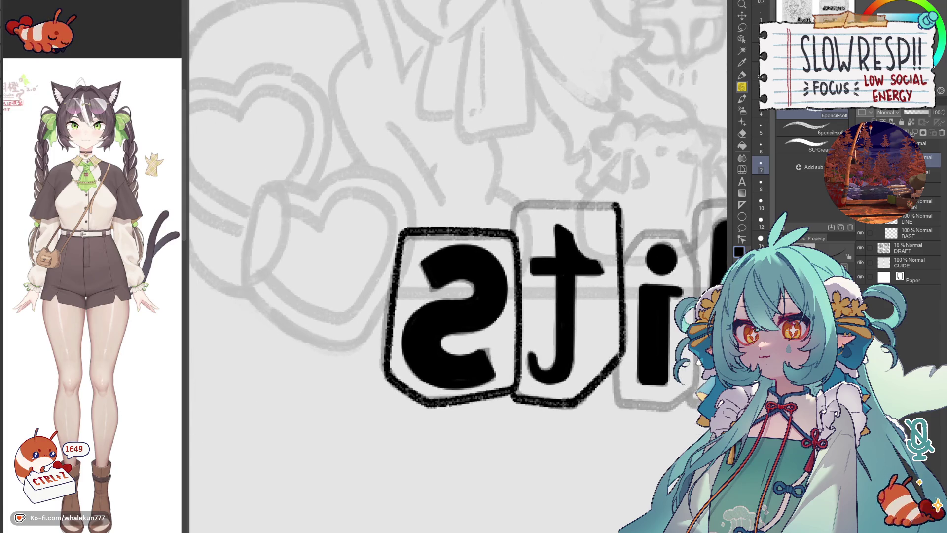
Step: Draw a rough cut-out box outline around the Credits 't' letter with the pen brush
{"action": "key", "text": "h"}
{"action": "mouse_move", "coordinate": [348, 187]}
{"action": "left_mouse_down"}
{"action": "mouse_move", "coordinate": [569, 257]}
{"action": "mouse_move", "coordinate": [666, 256]}
{"action": "mouse_move", "coordinate": [673, 290]}
{"action": "left_mouse_up"}
{"action": "mouse_move", "coordinate": [540, 296]}
{"action": "left_mouse_down"}
{"action": "mouse_move", "coordinate": [666, 274]}
{"action": "mouse_move", "coordinate": [654, 263]}
{"action": "mouse_move", "coordinate": [671, 260]}
{"action": "mouse_move", "coordinate": [607, 300]}
{"action": "mouse_move", "coordinate": [605, 396]}
{"action": "mouse_move", "coordinate": [618, 428]}
{"action": "left_mouse_up"}
{"action": "key", "text": "ctrl+z"}
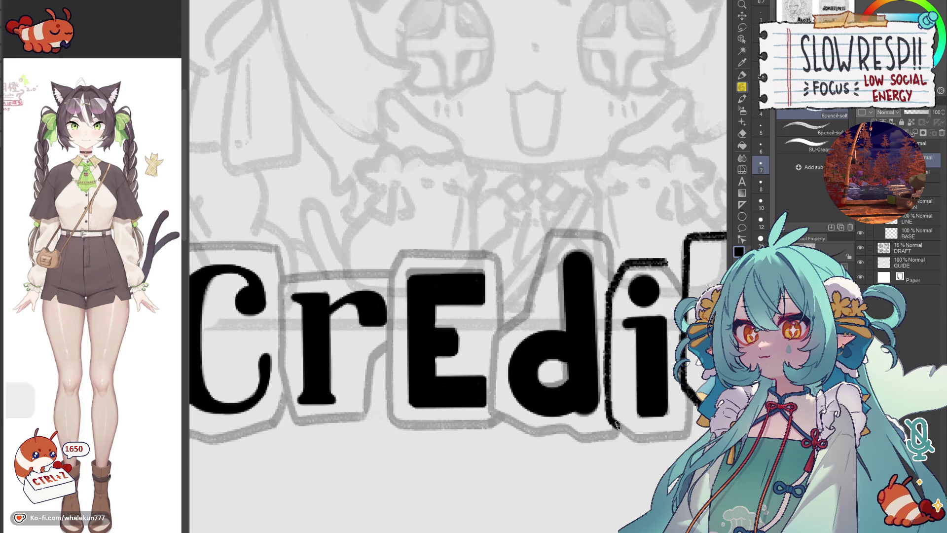
{"action": "left_click_drag", "start_coordinate": [444, 296], "coordinate": [425, 252]}
{"action": "mouse_move", "coordinate": [614, 394]}
{"action": "left_mouse_down"}
{"action": "mouse_move", "coordinate": [661, 395]}
{"action": "mouse_move", "coordinate": [670, 347]}
{"action": "left_mouse_up"}
{"action": "left_click_drag", "start_coordinate": [643, 216], "coordinate": [665, 249]}
{"action": "mouse_move", "coordinate": [539, 210]}
{"action": "left_mouse_down"}
{"action": "mouse_move", "coordinate": [611, 261]}
{"action": "mouse_move", "coordinate": [545, 418]}
{"action": "left_mouse_up"}
Step: Outline the 'd', 'i' and 'E' letter boxes, mirroring the canvas to check the edges
{"action": "key", "text": "h"}
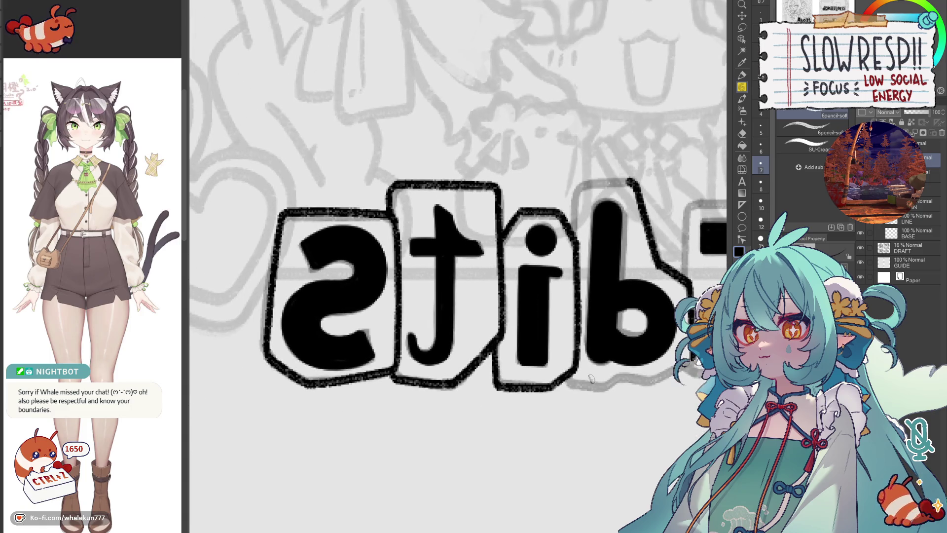
{"action": "mouse_move", "coordinate": [566, 379]}
{"action": "left_mouse_down"}
{"action": "mouse_move", "coordinate": [619, 386]}
{"action": "mouse_move", "coordinate": [674, 374]}
{"action": "left_mouse_up"}
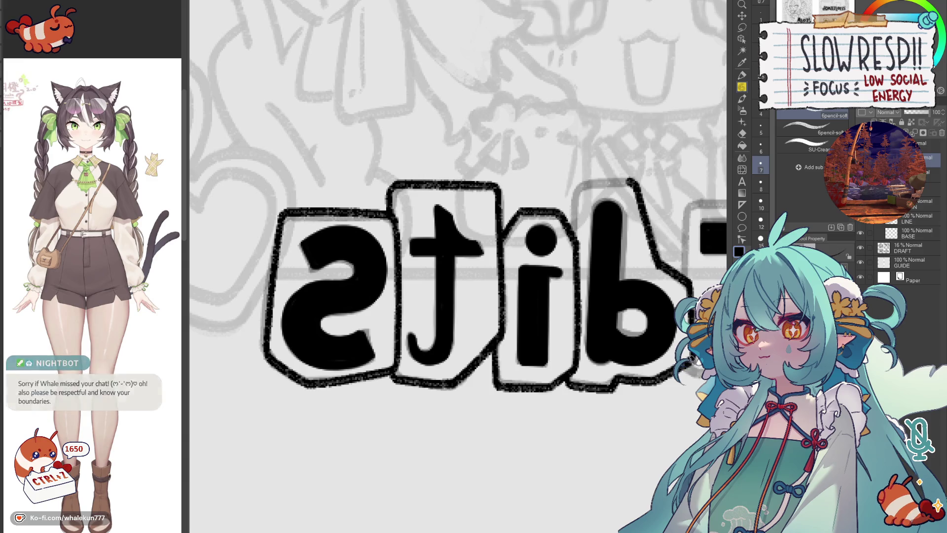
{"action": "key", "text": "h"}
{"action": "left_click_drag", "start_coordinate": [450, 334], "coordinate": [636, 331]}
{"action": "mouse_move", "coordinate": [543, 253]}
{"action": "left_mouse_down"}
{"action": "mouse_move", "coordinate": [605, 258]}
{"action": "mouse_move", "coordinate": [599, 311]}
{"action": "left_mouse_up"}
{"action": "scroll", "coordinate": [599, 310], "scroll_direction": "up", "scroll_amount": 2}
{"action": "mouse_move", "coordinate": [571, 274]}
{"action": "left_mouse_down"}
{"action": "mouse_move", "coordinate": [560, 295]}
{"action": "mouse_move", "coordinate": [627, 272]}
{"action": "mouse_move", "coordinate": [675, 286]}
{"action": "mouse_move", "coordinate": [672, 352]}
{"action": "left_mouse_up"}
{"action": "left_click_drag", "start_coordinate": [560, 295], "coordinate": [562, 401]}
{"action": "key", "text": "ctrl+z"}
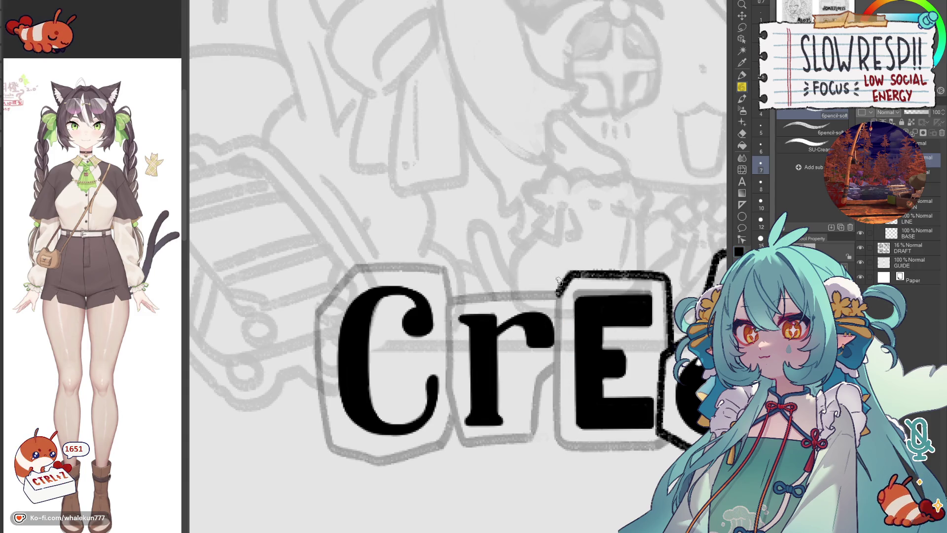
{"action": "left_click_drag", "start_coordinate": [560, 281], "coordinate": [567, 441]}
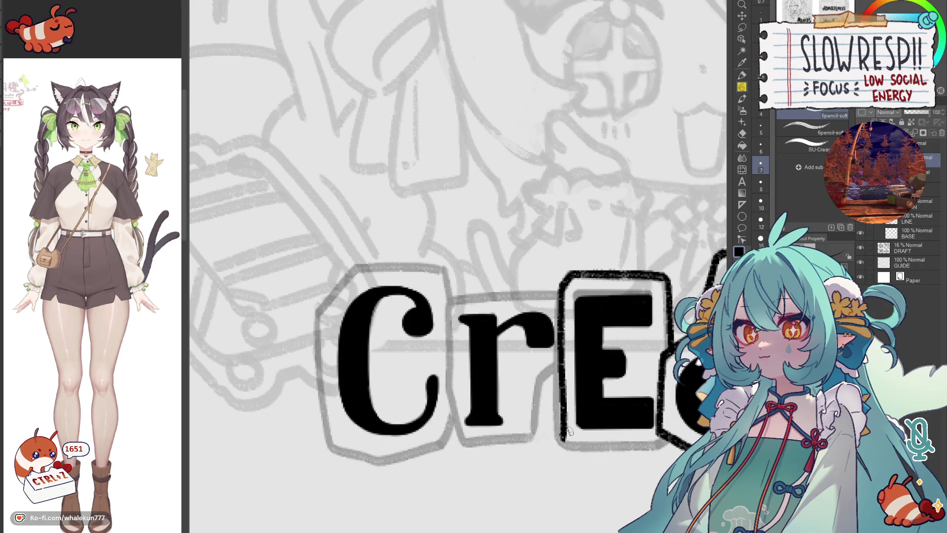
{"action": "key", "text": "h"}
{"action": "left_click_drag", "start_coordinate": [522, 364], "coordinate": [637, 365]}
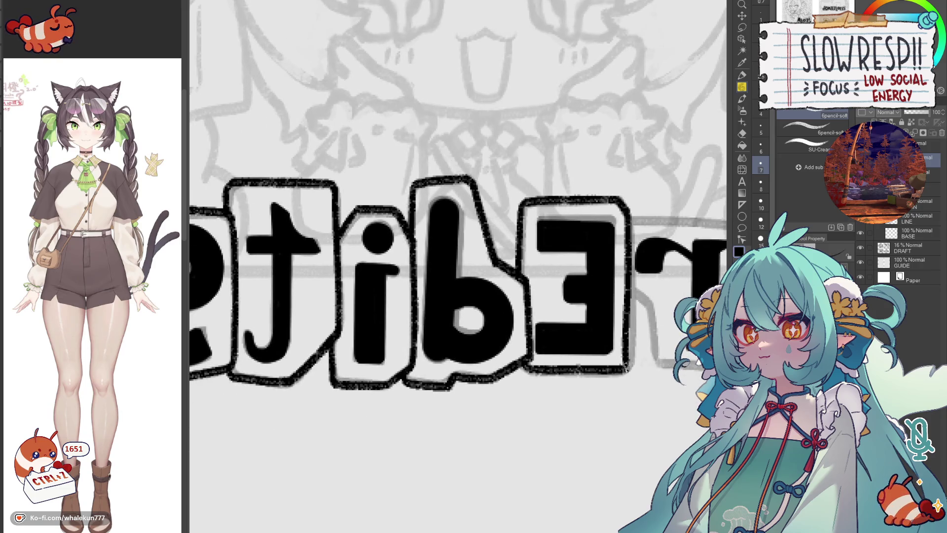
{"action": "key", "text": "h"}
{"action": "scroll", "coordinate": [481, 367], "scroll_direction": "left", "scroll_amount": 5}
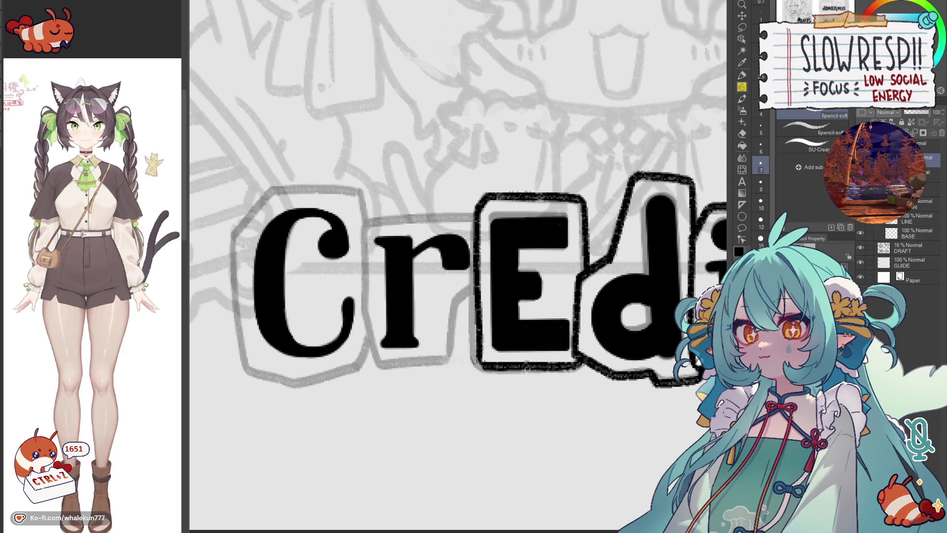
{"action": "scroll", "coordinate": [482, 363], "scroll_direction": "left", "scroll_amount": 3}
Step: Outline the 'r' and 'C' letter boxes, undoing stray strokes along the way
{"action": "left_click_drag", "start_coordinate": [499, 256], "coordinate": [607, 256]}
{"action": "mouse_move", "coordinate": [495, 256]}
{"action": "left_mouse_down"}
{"action": "mouse_move", "coordinate": [508, 404]}
{"action": "mouse_move", "coordinate": [570, 401]}
{"action": "mouse_move", "coordinate": [584, 384]}
{"action": "mouse_move", "coordinate": [597, 329]}
{"action": "mouse_move", "coordinate": [611, 320]}
{"action": "left_mouse_up"}
{"action": "left_click_drag", "start_coordinate": [524, 340], "coordinate": [665, 368]}
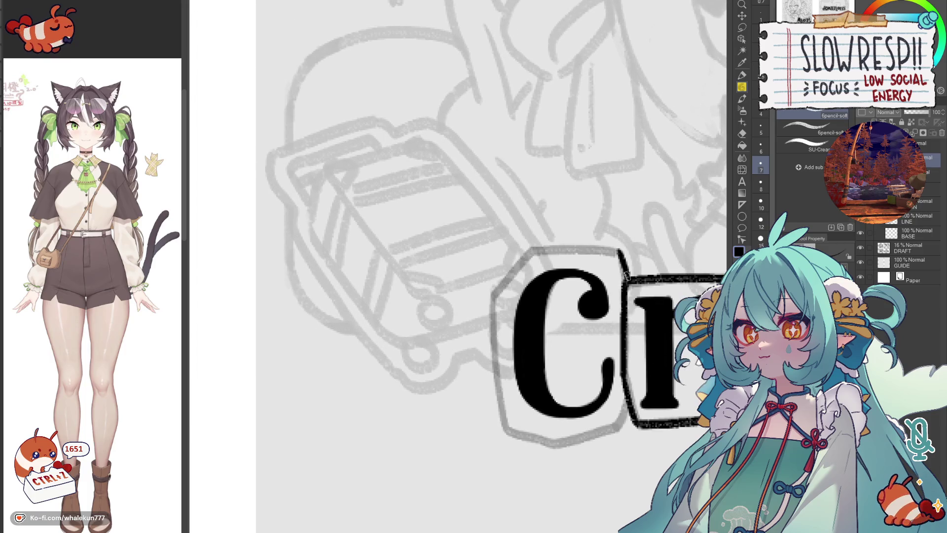
{"action": "left_click_drag", "start_coordinate": [531, 249], "coordinate": [616, 250]}
{"action": "mouse_move", "coordinate": [528, 250]}
{"action": "left_mouse_down"}
{"action": "mouse_move", "coordinate": [502, 288]}
{"action": "mouse_move", "coordinate": [492, 348]}
{"action": "mouse_move", "coordinate": [497, 428]}
{"action": "mouse_move", "coordinate": [710, 361]}
{"action": "left_mouse_up"}
{"action": "key", "text": "h"}
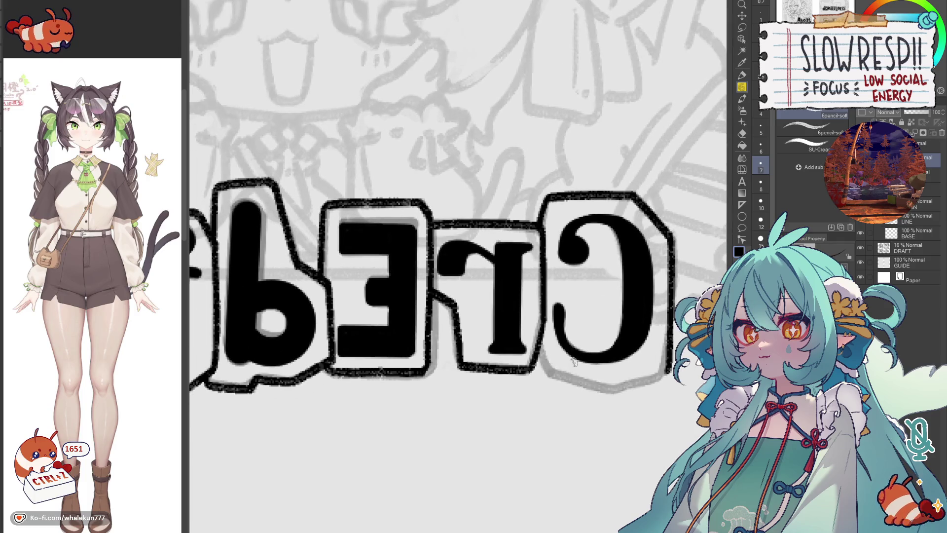
{"action": "key", "text": "ctrl+z"}
{"action": "mouse_move", "coordinate": [539, 341]}
{"action": "left_mouse_down"}
{"action": "mouse_move", "coordinate": [554, 379]}
{"action": "mouse_move", "coordinate": [614, 388]}
{"action": "mouse_move", "coordinate": [671, 367]}
{"action": "left_mouse_up"}
{"action": "key", "text": "ctrl+z"}
{"action": "key", "text": "h"}
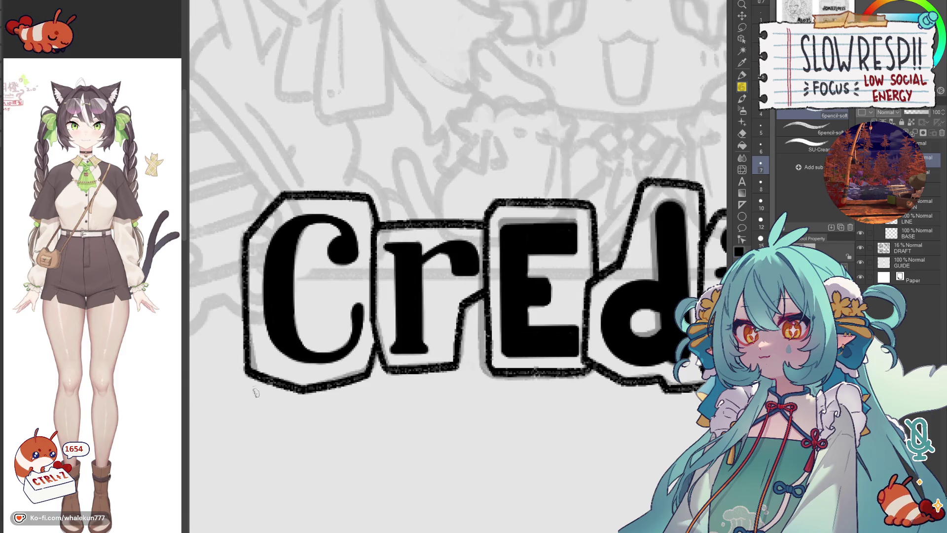
{"action": "scroll", "coordinate": [255, 394], "scroll_direction": "down", "scroll_amount": 5}
{"action": "scroll", "coordinate": [256, 395], "scroll_direction": "down", "scroll_amount": 2}
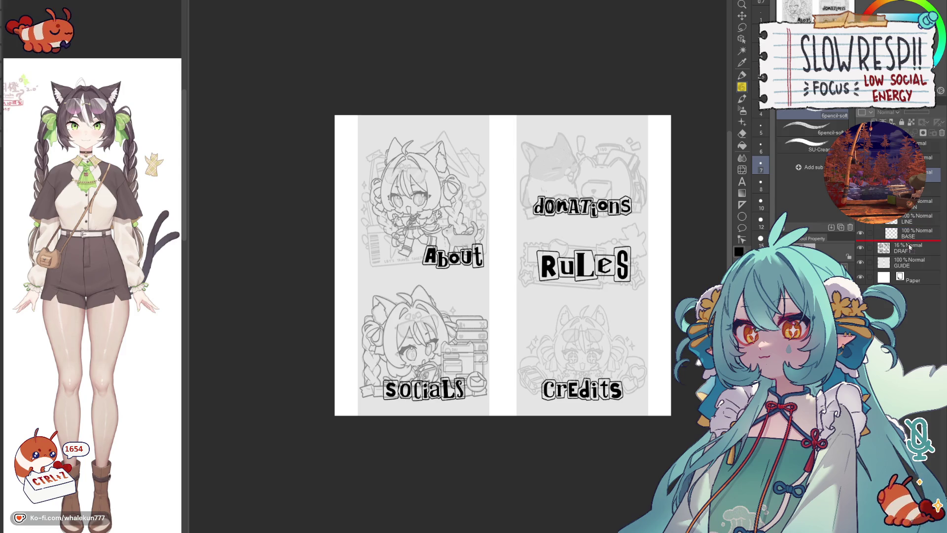
Step: Group the draft sketch layer into a new folder named DRAFT and adjust its opacity
{"action": "left_click_drag", "start_coordinate": [910, 247], "coordinate": [908, 247]}
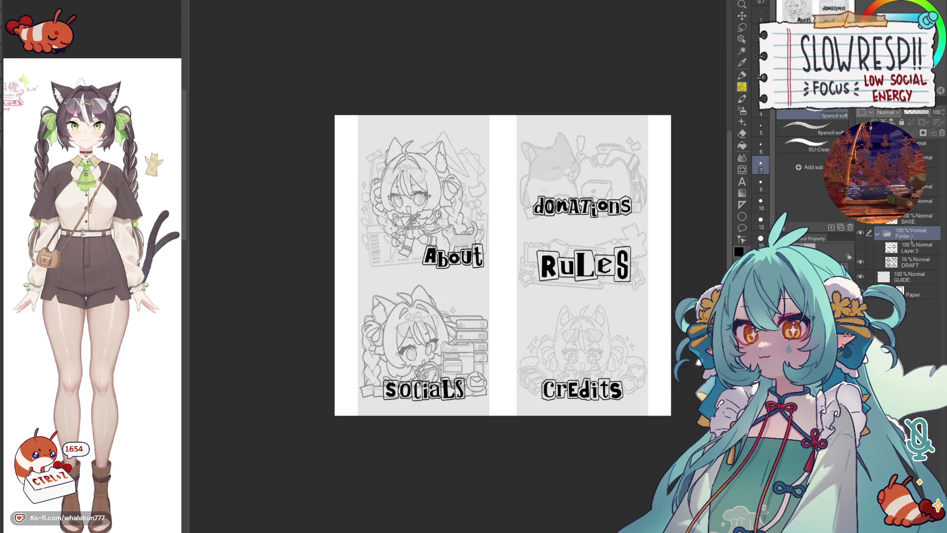
{"action": "type", "text": "DRAFT"}
{"action": "key", "text": "Return"}
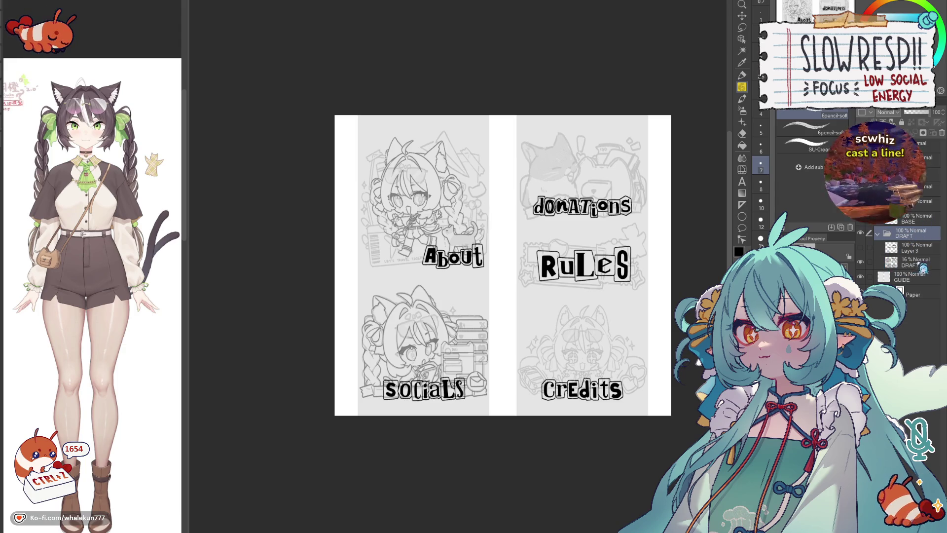
{"action": "left_click", "coordinate": [906, 261]}
{"action": "mouse_move", "coordinate": [905, 112]}
{"action": "left_mouse_down"}
{"action": "mouse_move", "coordinate": [939, 112]}
{"action": "mouse_move", "coordinate": [915, 111]}
{"action": "left_mouse_up"}
{"action": "left_click", "coordinate": [905, 233]}
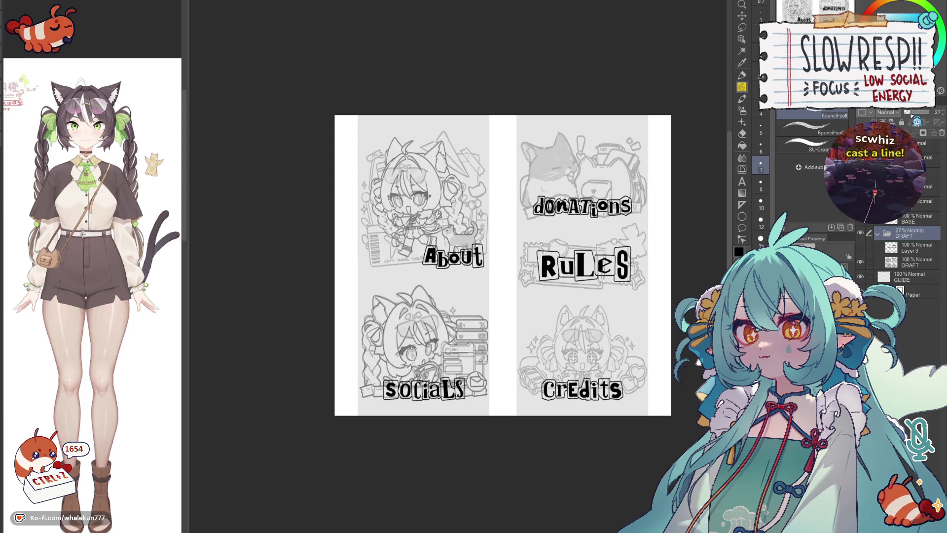
{"action": "left_click", "coordinate": [930, 161]}
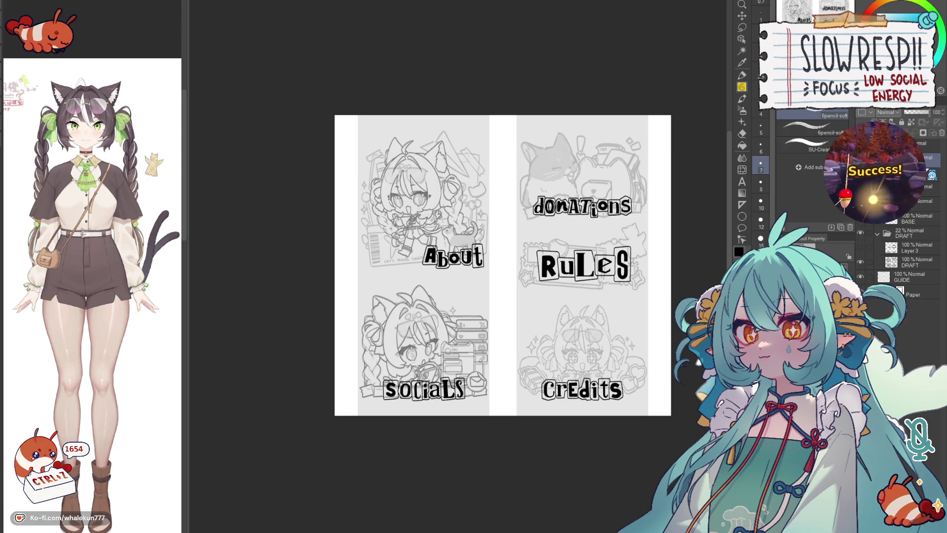
Step: Add a new layer for the grey fills and switch to the Fill tool's Enclose-and-fill sub tool
{"action": "key", "text": "ctrl+shift+n"}
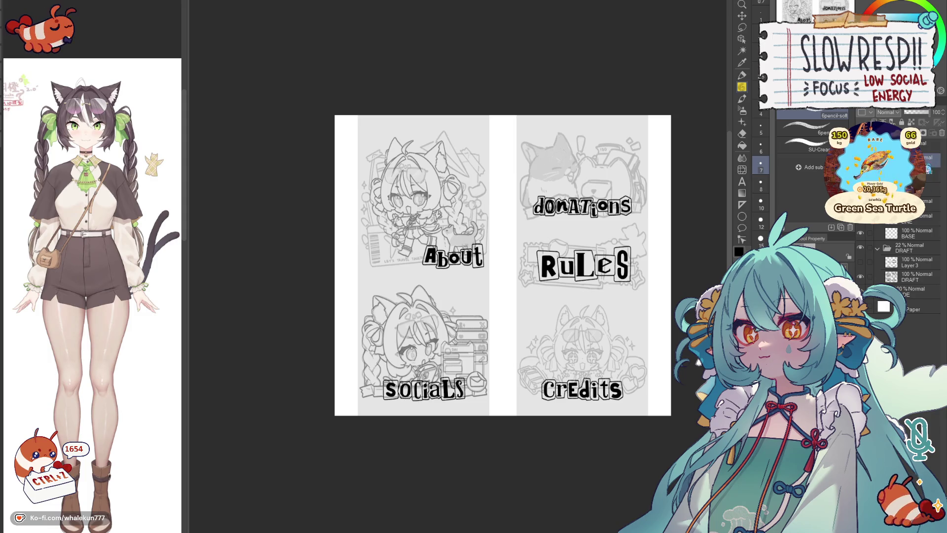
{"action": "left_click", "coordinate": [744, 145]}
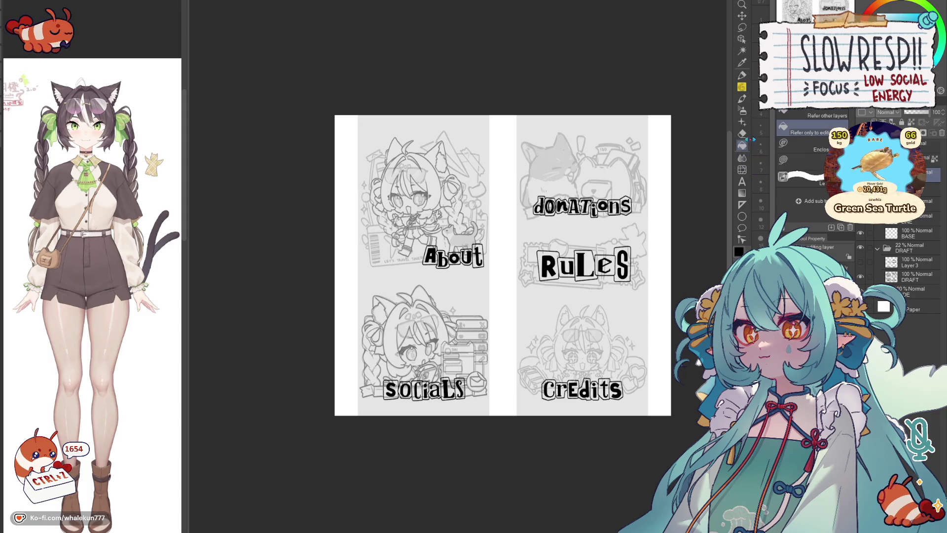
{"action": "left_click", "coordinate": [820, 159]}
{"action": "scroll", "coordinate": [633, 434], "scroll_direction": "up", "scroll_amount": 3}
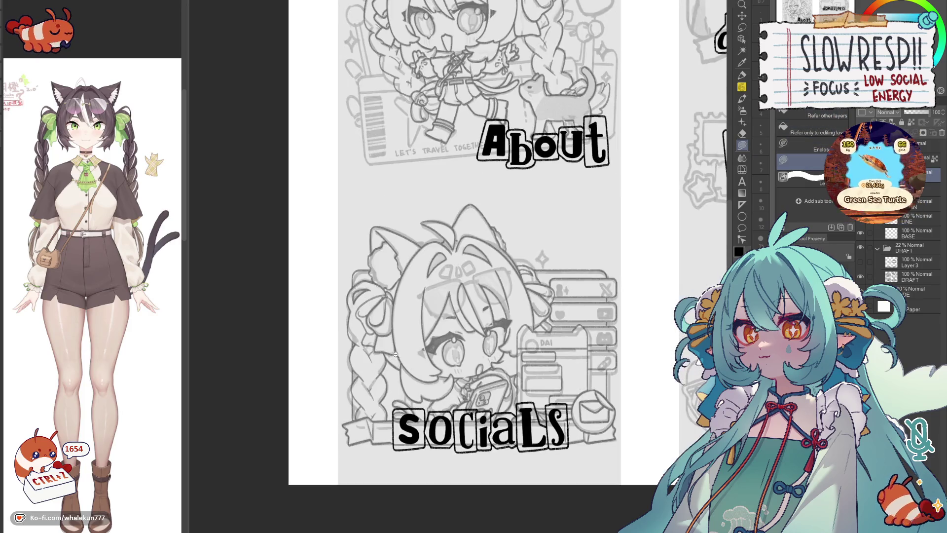
{"action": "scroll", "coordinate": [634, 434], "scroll_direction": "down", "scroll_amount": 1}
{"action": "scroll", "coordinate": [634, 433], "scroll_direction": "up", "scroll_amount": 2}
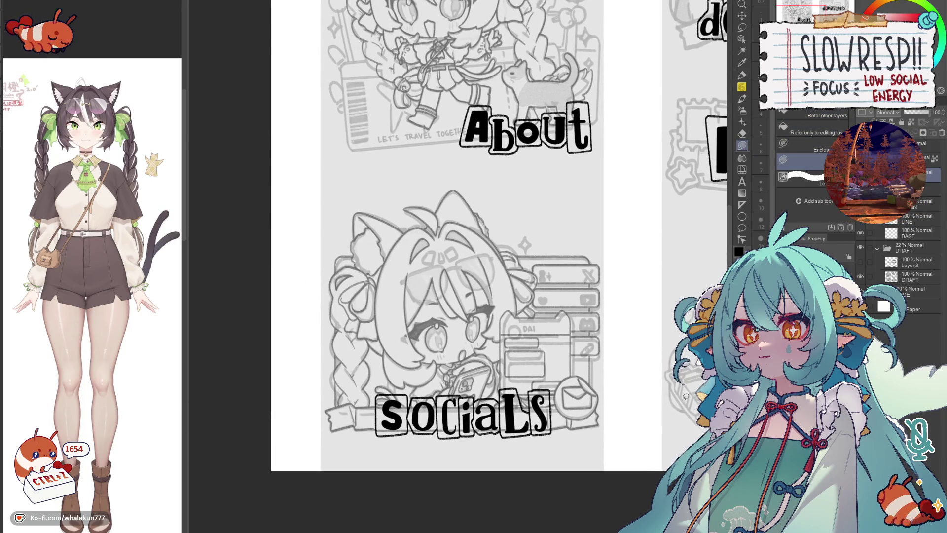
{"action": "scroll", "coordinate": [458, 266], "scroll_direction": "up", "scroll_amount": 3}
Step: Enclose-fill the About title's 'A' and 'b' letter boxes with medium grey
{"action": "mouse_move", "coordinate": [444, 273]}
{"action": "left_mouse_down"}
{"action": "mouse_move", "coordinate": [400, 420]}
{"action": "mouse_move", "coordinate": [531, 250]}
{"action": "left_mouse_up"}
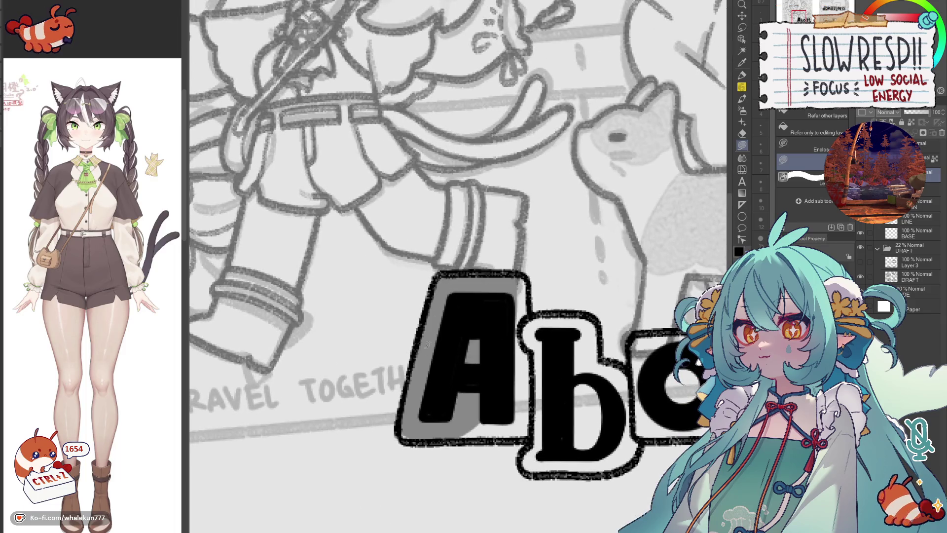
{"action": "mouse_move", "coordinate": [435, 424]}
{"action": "left_mouse_down"}
{"action": "mouse_move", "coordinate": [428, 393]}
{"action": "mouse_move", "coordinate": [513, 256]}
{"action": "mouse_move", "coordinate": [524, 349]}
{"action": "left_mouse_up"}
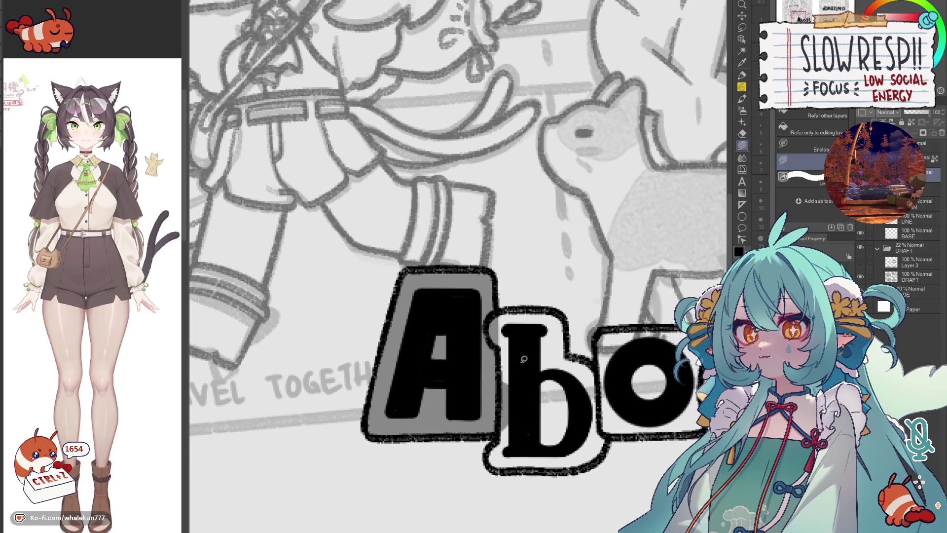
{"action": "key", "text": "h"}
{"action": "key", "text": "h"}
{"action": "mouse_move", "coordinate": [444, 363]}
{"action": "left_mouse_down"}
{"action": "mouse_move", "coordinate": [522, 333]}
{"action": "mouse_move", "coordinate": [517, 311]}
{"action": "left_mouse_up"}
{"action": "left_click_drag", "start_coordinate": [518, 415], "coordinate": [516, 317]}
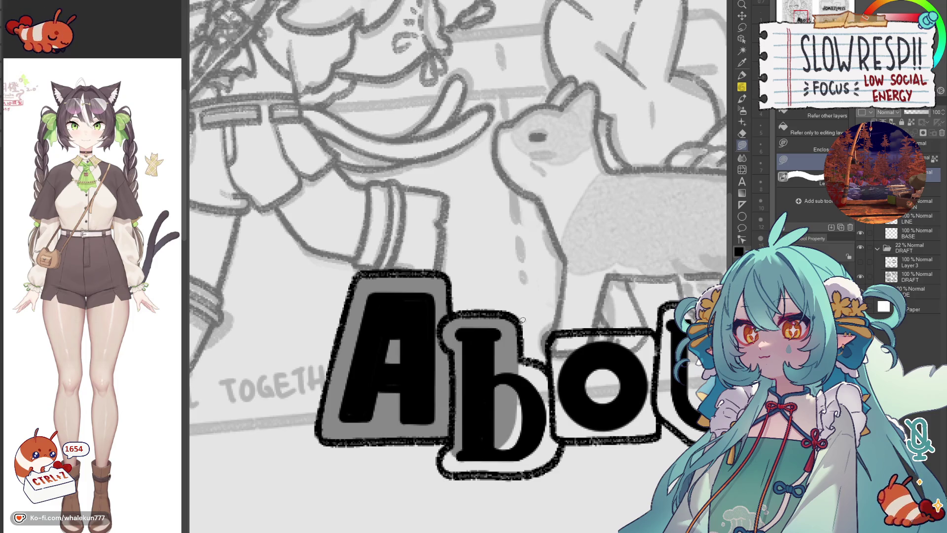
{"action": "mouse_move", "coordinate": [444, 442]}
{"action": "left_mouse_down"}
{"action": "mouse_move", "coordinate": [470, 477]}
{"action": "mouse_move", "coordinate": [547, 466]}
{"action": "left_mouse_up"}
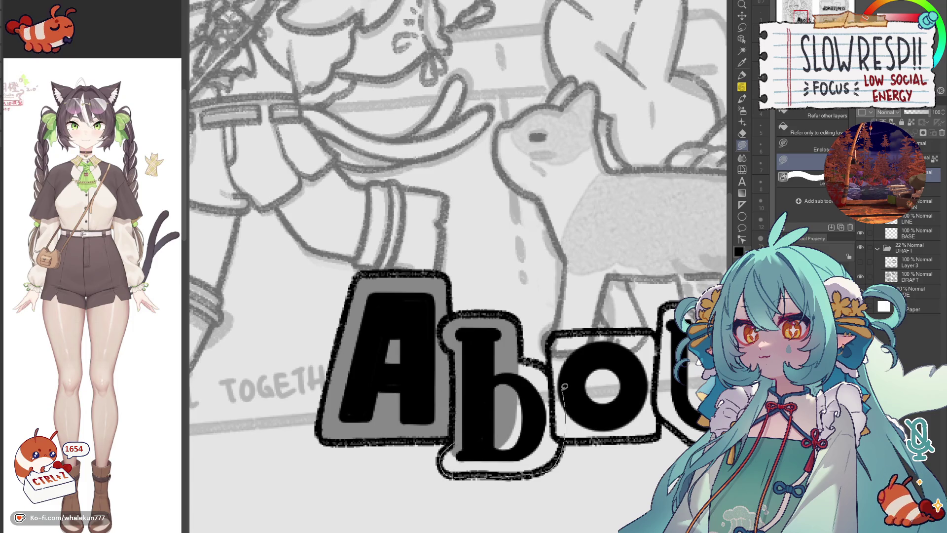
{"action": "left_click_drag", "start_coordinate": [495, 368], "coordinate": [495, 367]}
Step: Fill the 'o', 'u' and 't' letter boxes grey, then mirror the canvas to check the title
{"action": "left_click_drag", "start_coordinate": [556, 336], "coordinate": [554, 392]}
{"action": "left_click_drag", "start_coordinate": [576, 439], "coordinate": [662, 436]}
{"action": "left_click_drag", "start_coordinate": [662, 334], "coordinate": [659, 311]}
{"action": "scroll", "coordinate": [459, 244], "scroll_direction": "right", "scroll_amount": 3}
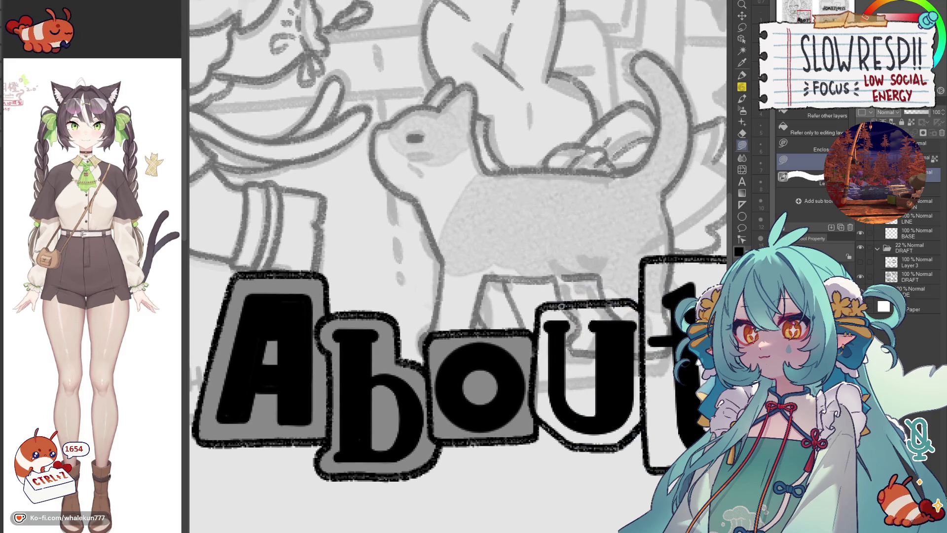
{"action": "mouse_move", "coordinate": [537, 303]}
{"action": "left_mouse_down"}
{"action": "mouse_move", "coordinate": [533, 403]}
{"action": "mouse_move", "coordinate": [574, 444]}
{"action": "left_mouse_up"}
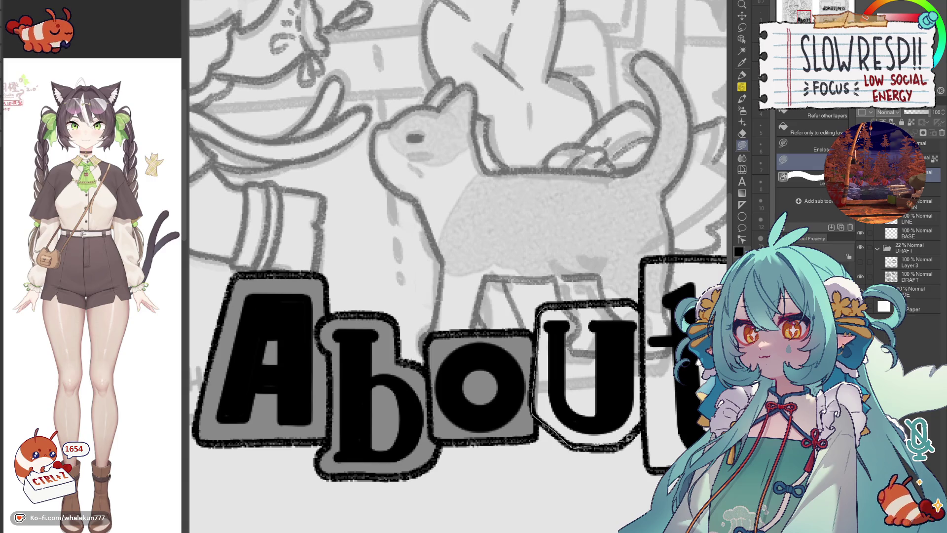
{"action": "left_click_drag", "start_coordinate": [634, 291], "coordinate": [638, 296]}
{"action": "scroll", "coordinate": [569, 406], "scroll_direction": "down", "scroll_amount": 2}
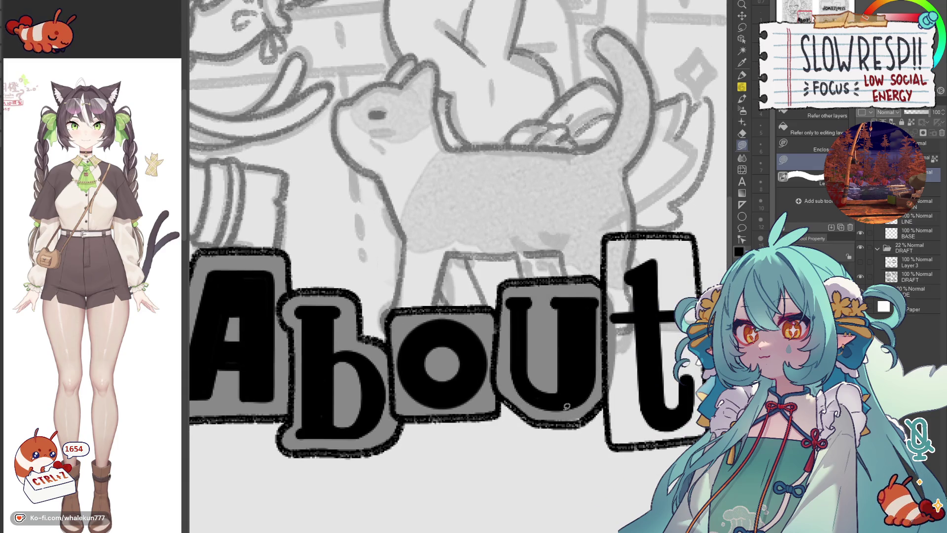
{"action": "scroll", "coordinate": [581, 420], "scroll_direction": "right", "scroll_amount": 2}
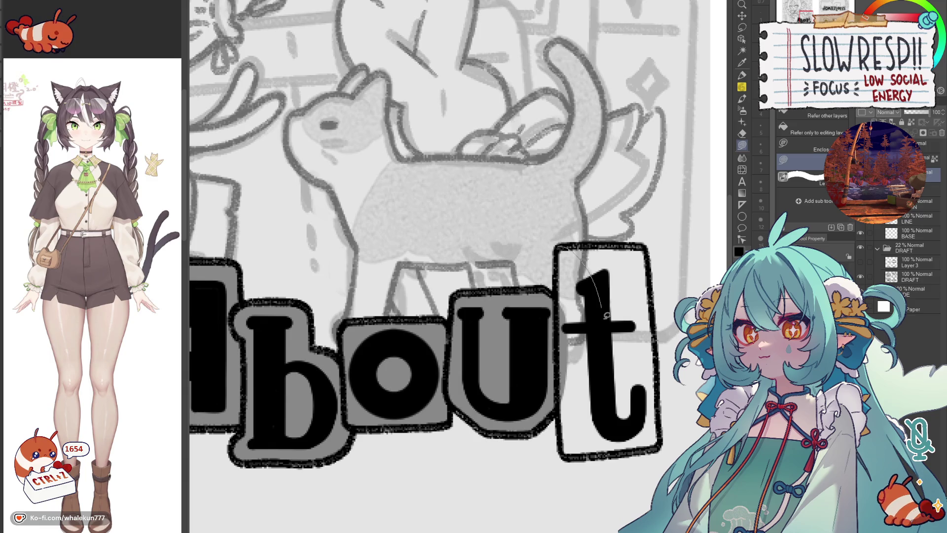
{"action": "left_click_drag", "start_coordinate": [562, 245], "coordinate": [565, 453]}
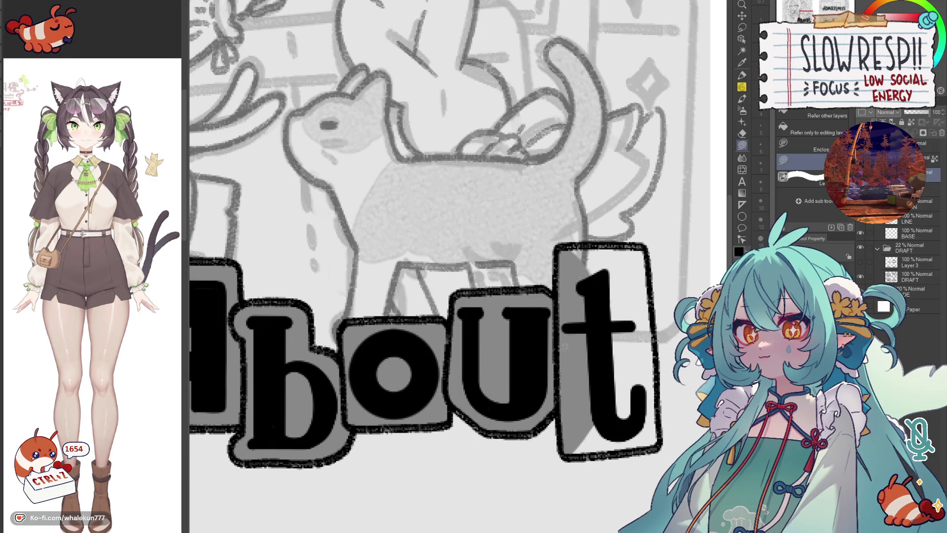
{"action": "left_click_drag", "start_coordinate": [594, 292], "coordinate": [644, 243]}
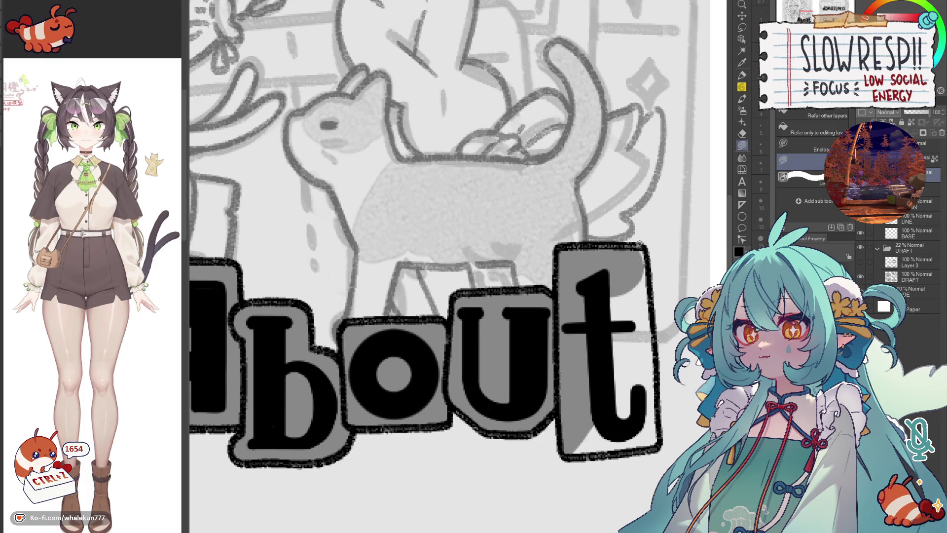
{"action": "left_click_drag", "start_coordinate": [653, 347], "coordinate": [590, 294]}
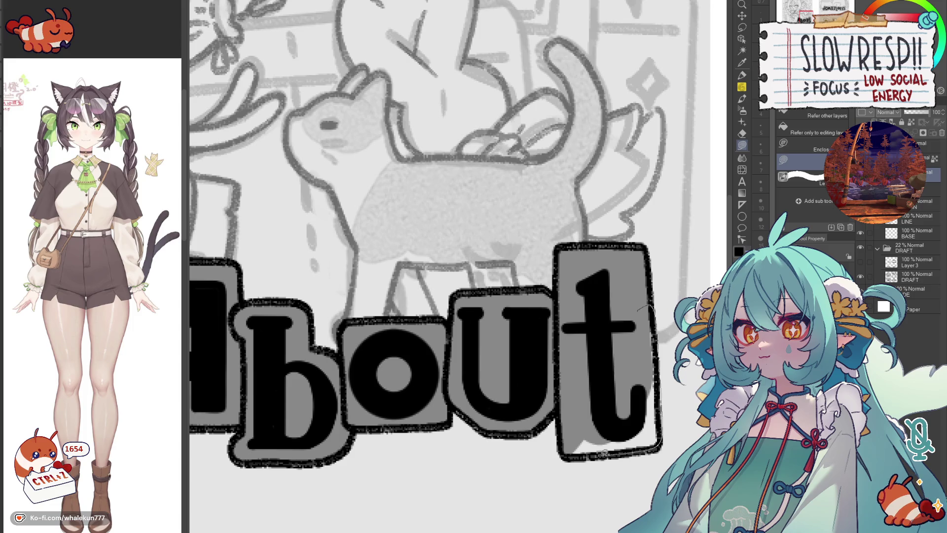
{"action": "left_click_drag", "start_coordinate": [608, 452], "coordinate": [663, 345]}
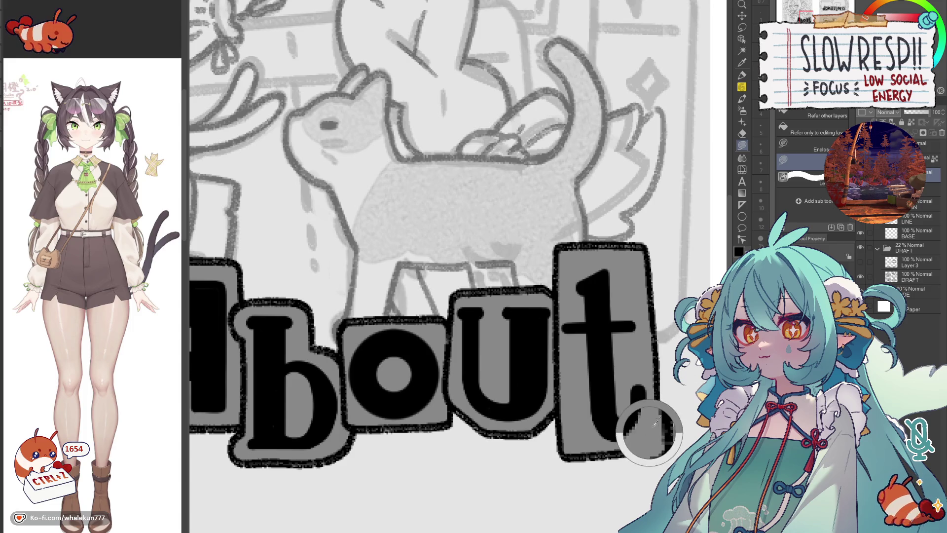
{"action": "scroll", "coordinate": [655, 417], "scroll_direction": "down", "scroll_amount": 3}
{"action": "scroll", "coordinate": [629, 296], "scroll_direction": "down", "scroll_amount": 3}
{"action": "key", "text": "h"}
{"action": "key", "text": "h"}
{"action": "scroll", "coordinate": [622, 261], "scroll_direction": "down", "scroll_amount": 3}
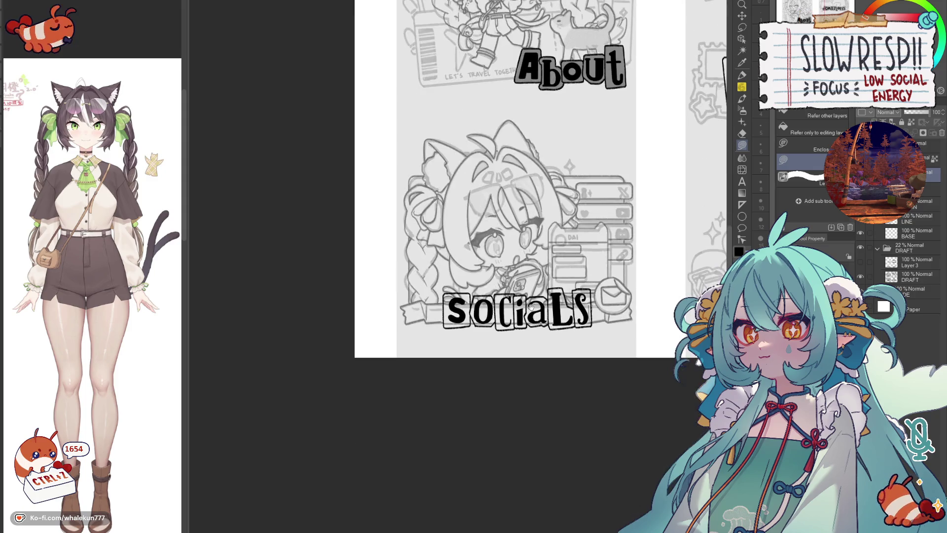
{"action": "scroll", "coordinate": [622, 260], "scroll_direction": "up", "scroll_amount": 2}
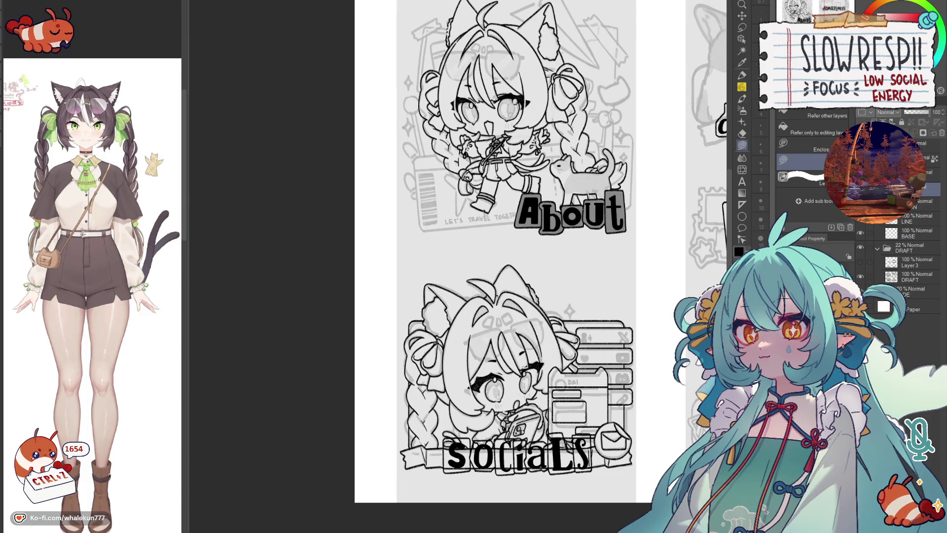
Step: Lower the DRAFT folder's opacity to 13%, hide the line art layer, and bring the Socials title into view
{"action": "left_click", "coordinate": [912, 254]}
{"action": "left_click_drag", "start_coordinate": [911, 113], "coordinate": [907, 112]}
{"action": "left_click_drag", "start_coordinate": [669, 307], "coordinate": [478, 366]}
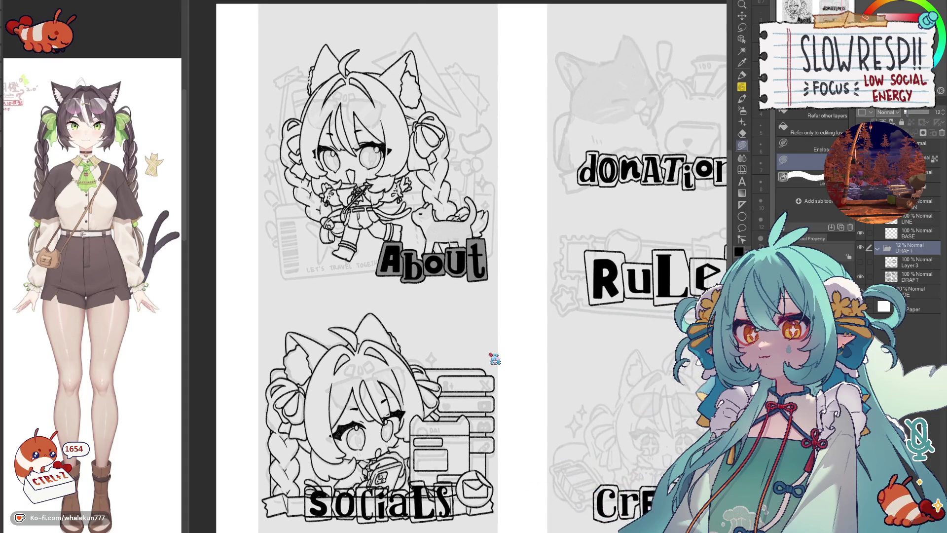
{"action": "scroll", "coordinate": [570, 370], "scroll_direction": "down", "scroll_amount": 3}
{"action": "scroll", "coordinate": [474, 264], "scroll_direction": "up", "scroll_amount": 2}
{"action": "scroll", "coordinate": [473, 263], "scroll_direction": "up", "scroll_amount": 1}
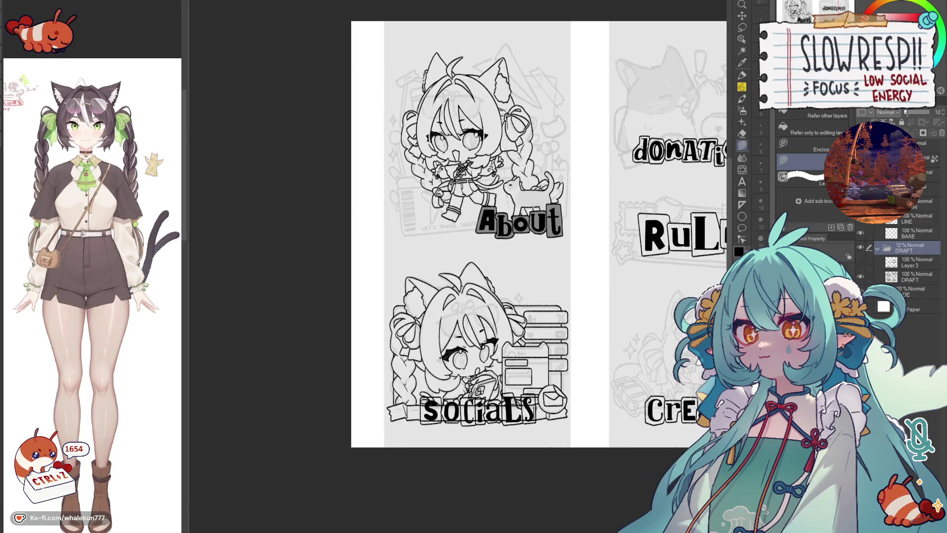
{"action": "left_click", "coordinate": [915, 247]}
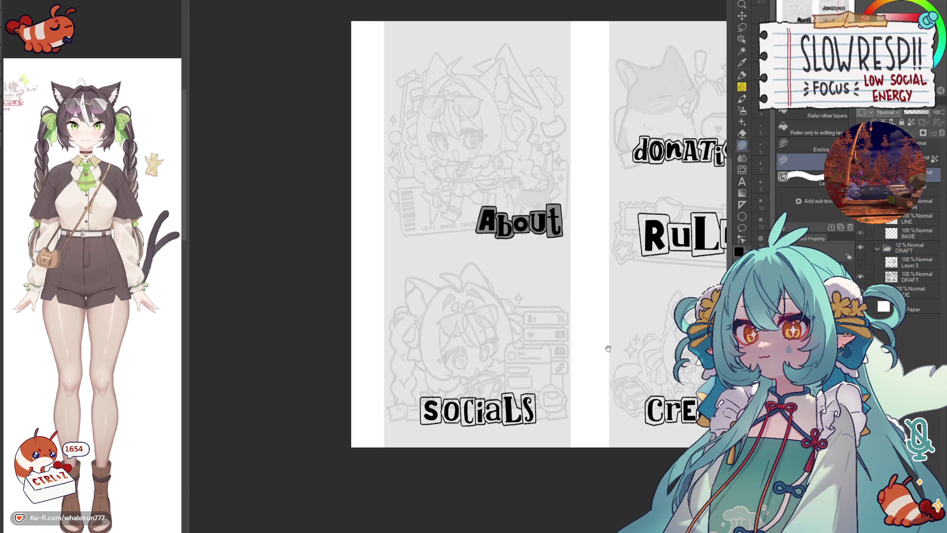
{"action": "left_click_drag", "start_coordinate": [457, 409], "coordinate": [456, 223]}
{"action": "scroll", "coordinate": [457, 224], "scroll_direction": "up", "scroll_amount": 3}
{"action": "scroll", "coordinate": [457, 224], "scroll_direction": "up", "scroll_amount": 2}
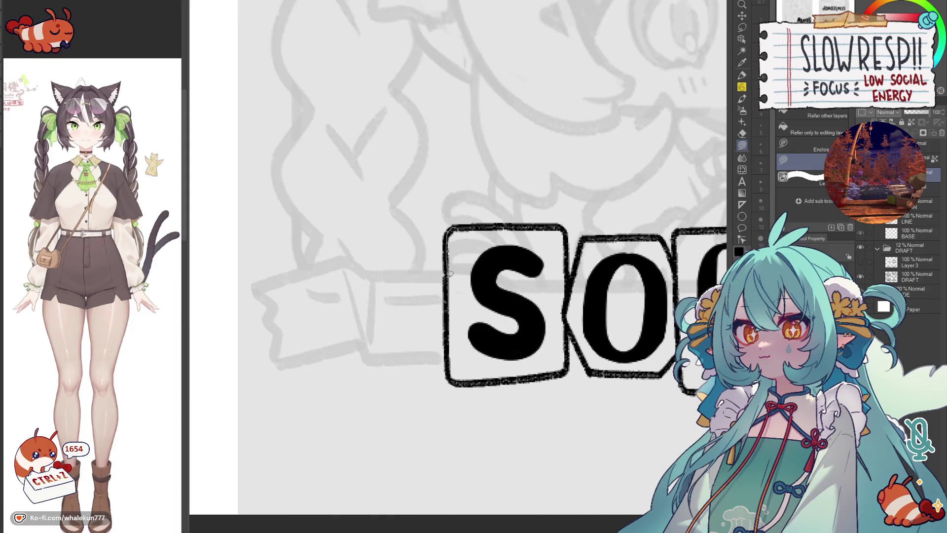
Step: Lasso-fill the Socials title's 'S', 'O' and 'c' tiles with grey
{"action": "left_click_drag", "start_coordinate": [452, 365], "coordinate": [574, 231]}
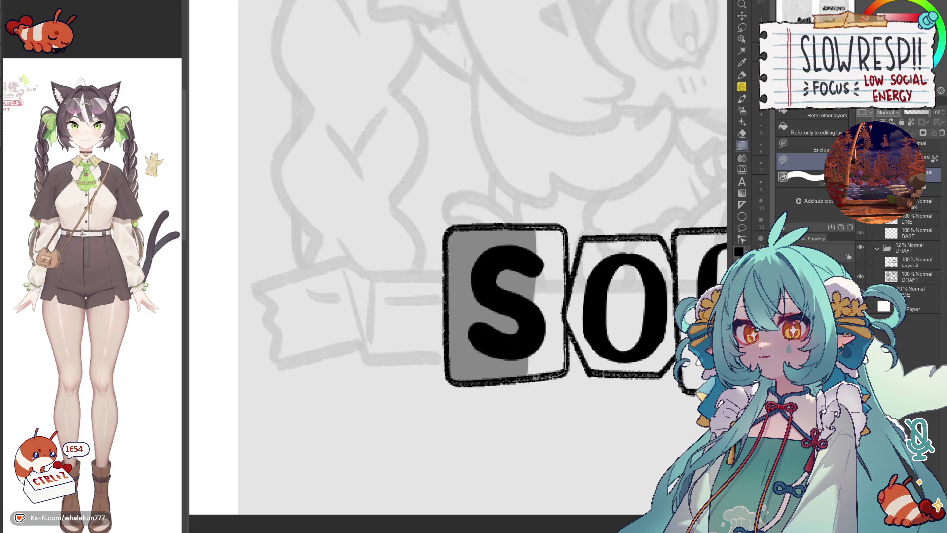
{"action": "left_click_drag", "start_coordinate": [539, 375], "coordinate": [495, 338]}
{"action": "left_click_drag", "start_coordinate": [585, 238], "coordinate": [565, 315]}
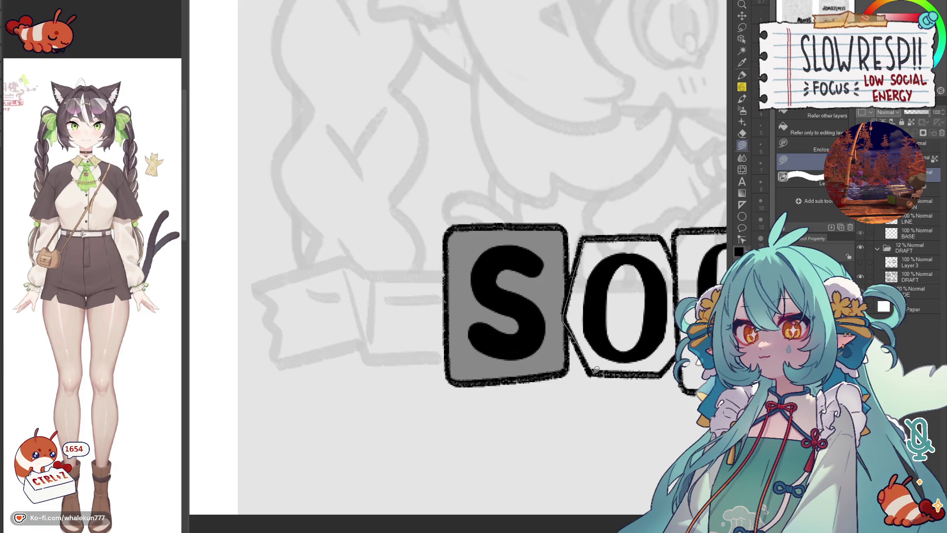
{"action": "mouse_move", "coordinate": [592, 372]}
{"action": "left_mouse_down"}
{"action": "mouse_move", "coordinate": [641, 232]}
{"action": "mouse_move", "coordinate": [597, 214]}
{"action": "left_mouse_up"}
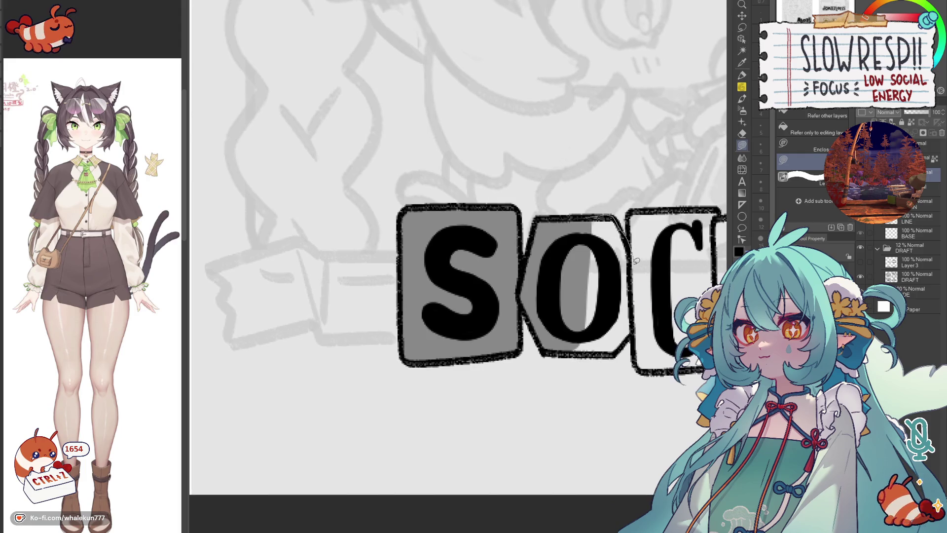
{"action": "left_click_drag", "start_coordinate": [635, 348], "coordinate": [589, 356]}
{"action": "left_click_drag", "start_coordinate": [558, 271], "coordinate": [504, 271]}
{"action": "left_click_drag", "start_coordinate": [579, 204], "coordinate": [580, 278]}
{"action": "left_click_drag", "start_coordinate": [634, 306], "coordinate": [638, 207]}
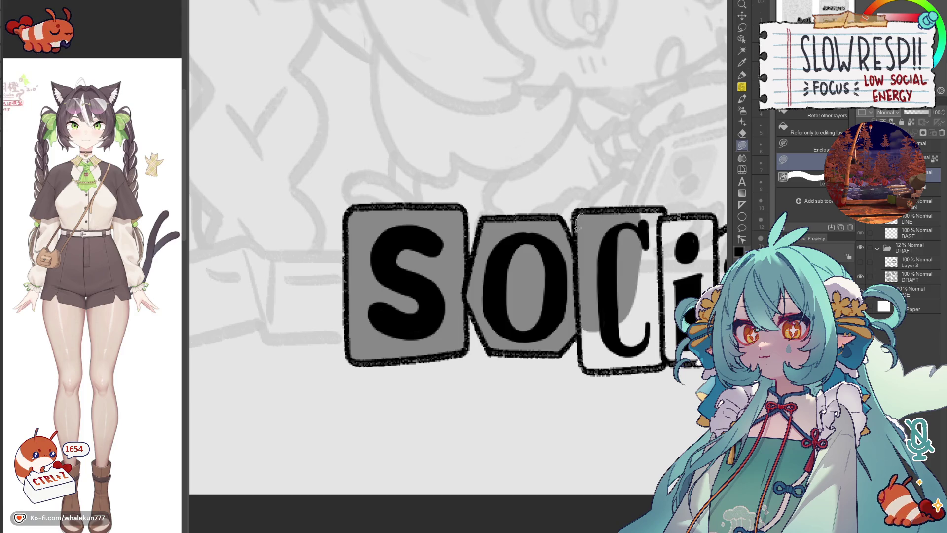
{"action": "left_click_drag", "start_coordinate": [580, 235], "coordinate": [576, 195]}
{"action": "mouse_move", "coordinate": [579, 278]}
{"action": "left_mouse_down"}
{"action": "mouse_move", "coordinate": [656, 194]}
{"action": "mouse_move", "coordinate": [649, 189]}
{"action": "left_mouse_up"}
{"action": "left_click_drag", "start_coordinate": [677, 218], "coordinate": [641, 225]}
{"action": "left_click_drag", "start_coordinate": [633, 179], "coordinate": [626, 169]}
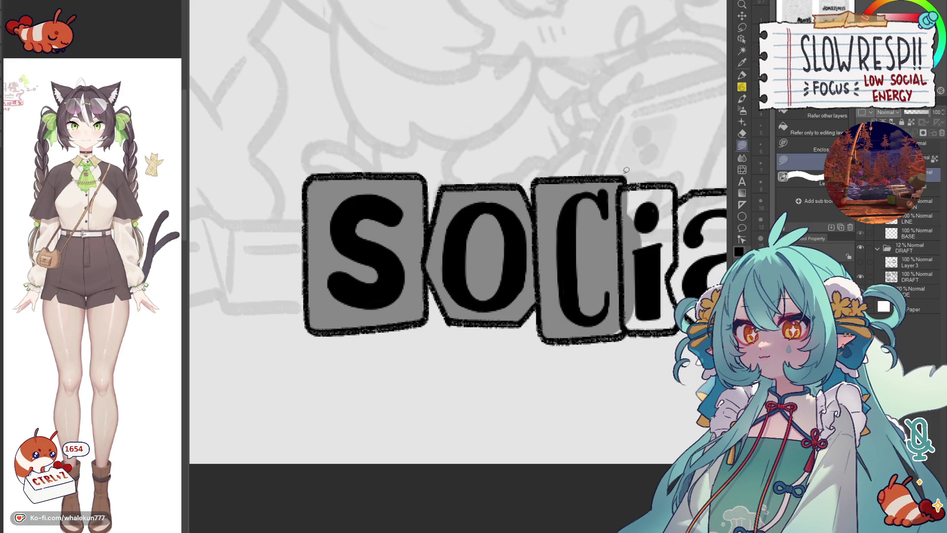
Step: Fill the 'i', 'a', 'L' and final 'S' tiles grey, panning along the title as needed
{"action": "mouse_move", "coordinate": [627, 234]}
{"action": "left_mouse_down"}
{"action": "mouse_move", "coordinate": [672, 180]}
{"action": "mouse_move", "coordinate": [679, 304]}
{"action": "mouse_move", "coordinate": [621, 330]}
{"action": "mouse_move", "coordinate": [529, 350]}
{"action": "left_mouse_up"}
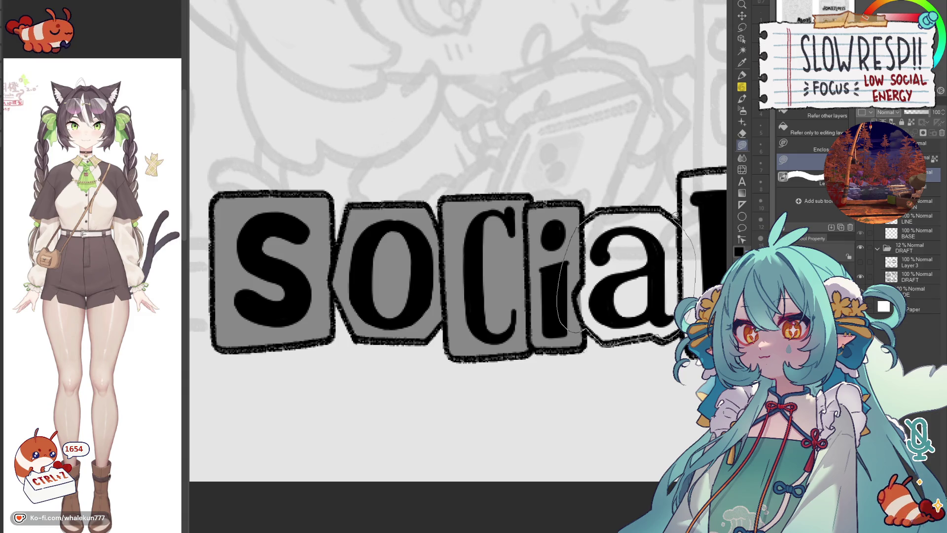
{"action": "left_click_drag", "start_coordinate": [558, 329], "coordinate": [691, 222]}
{"action": "left_click_drag", "start_coordinate": [699, 313], "coordinate": [624, 283]}
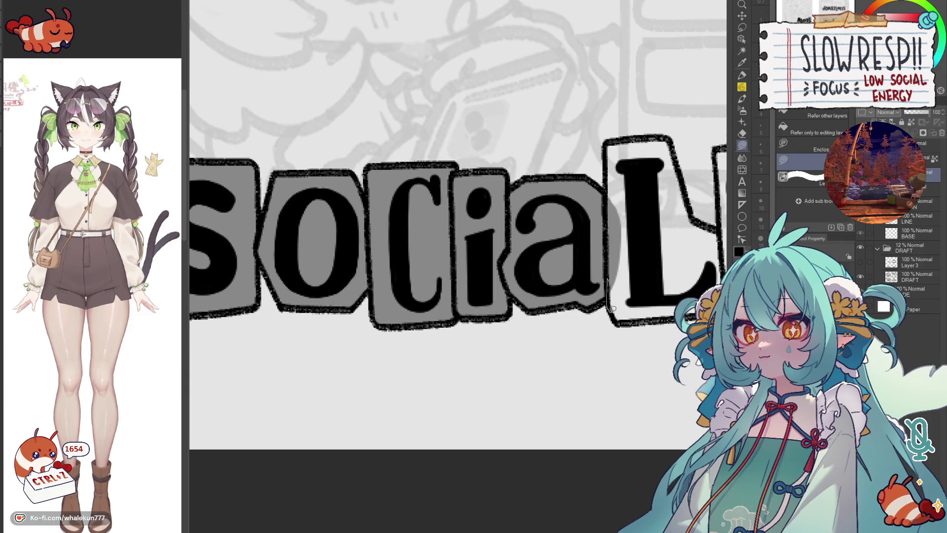
{"action": "mouse_move", "coordinate": [693, 231]}
{"action": "left_mouse_down"}
{"action": "mouse_move", "coordinate": [688, 319]}
{"action": "mouse_move", "coordinate": [651, 280]}
{"action": "left_mouse_up"}
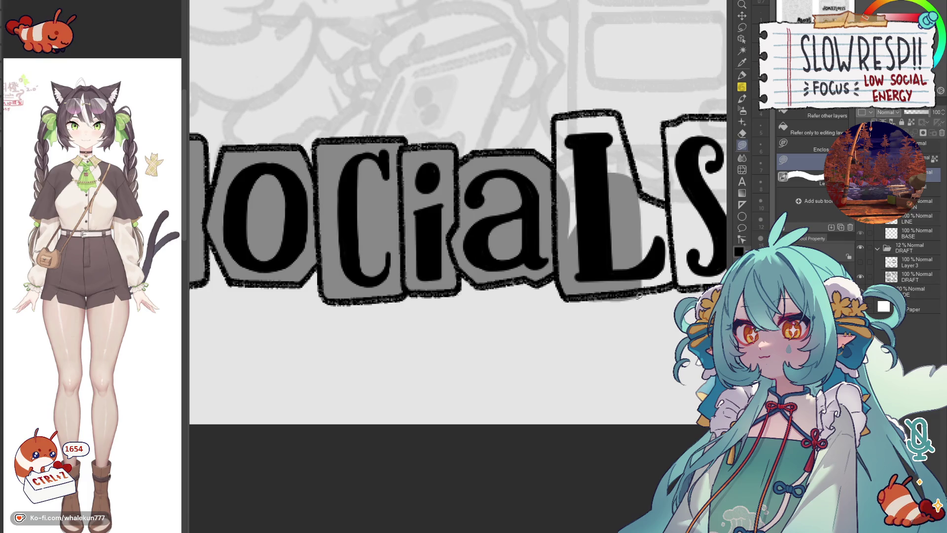
{"action": "left_click_drag", "start_coordinate": [651, 200], "coordinate": [622, 222]}
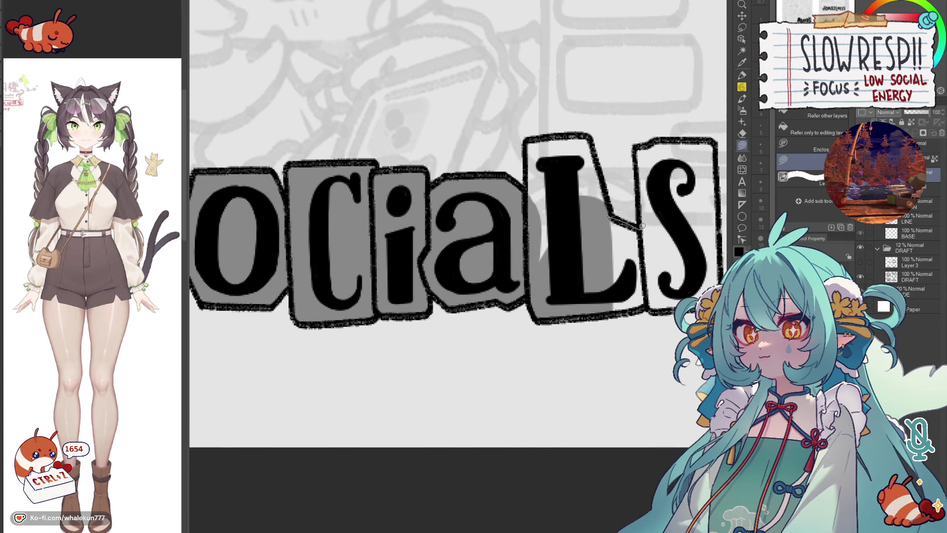
{"action": "mouse_move", "coordinate": [586, 146]}
{"action": "left_mouse_down"}
{"action": "mouse_move", "coordinate": [608, 265]}
{"action": "mouse_move", "coordinate": [613, 255]}
{"action": "mouse_move", "coordinate": [630, 321]}
{"action": "mouse_move", "coordinate": [608, 256]}
{"action": "left_mouse_up"}
{"action": "mouse_move", "coordinate": [666, 272]}
{"action": "left_mouse_down"}
{"action": "mouse_move", "coordinate": [592, 235]}
{"action": "mouse_move", "coordinate": [591, 393]}
{"action": "left_mouse_up"}
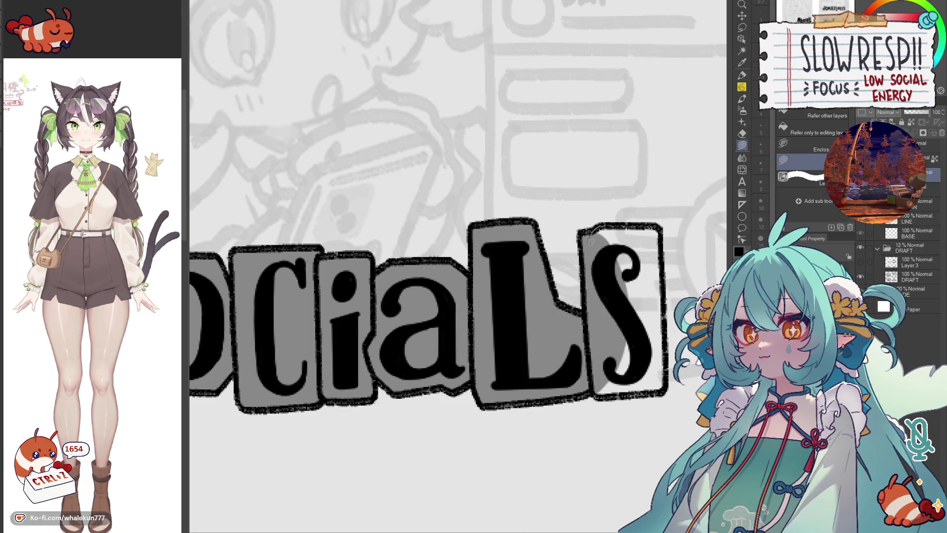
{"action": "left_click_drag", "start_coordinate": [660, 230], "coordinate": [658, 223]}
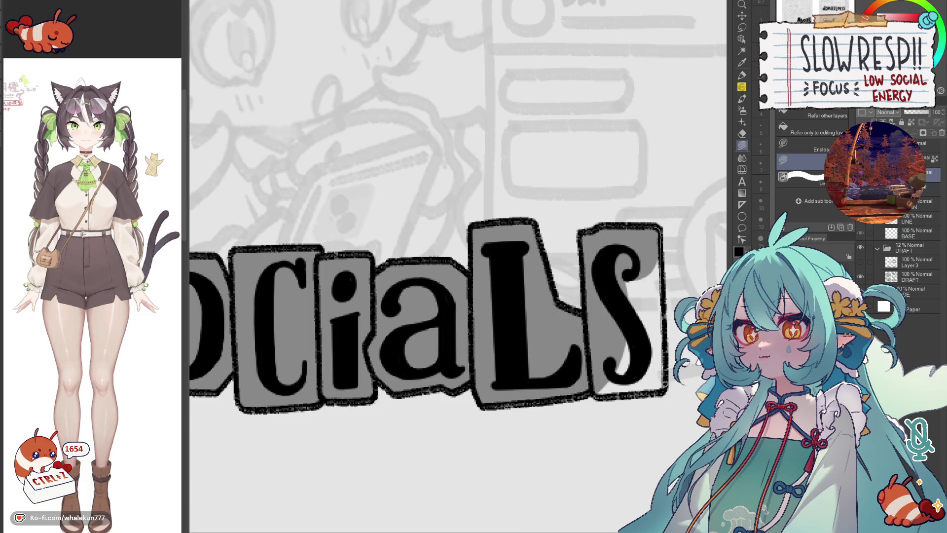
{"action": "left_click_drag", "start_coordinate": [663, 307], "coordinate": [642, 281]}
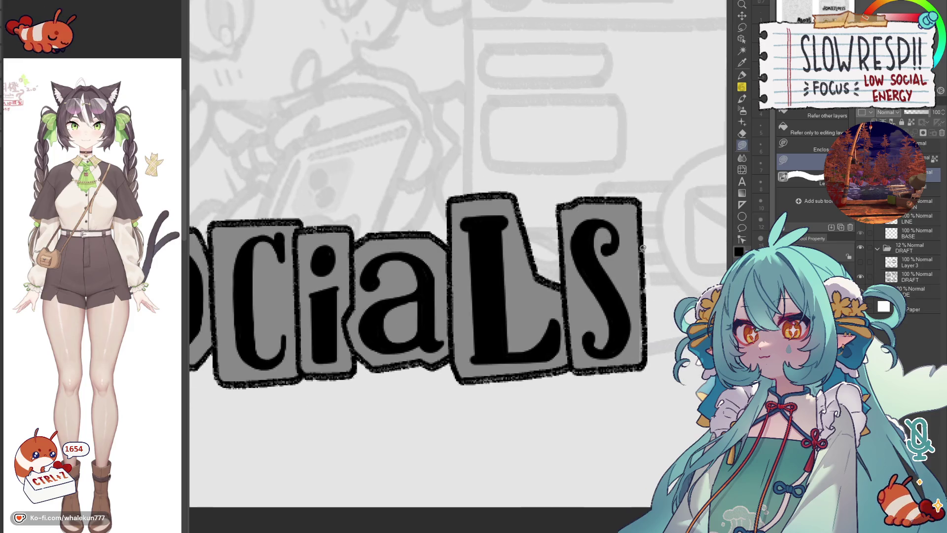
{"action": "left_click_drag", "start_coordinate": [640, 361], "coordinate": [642, 332]}
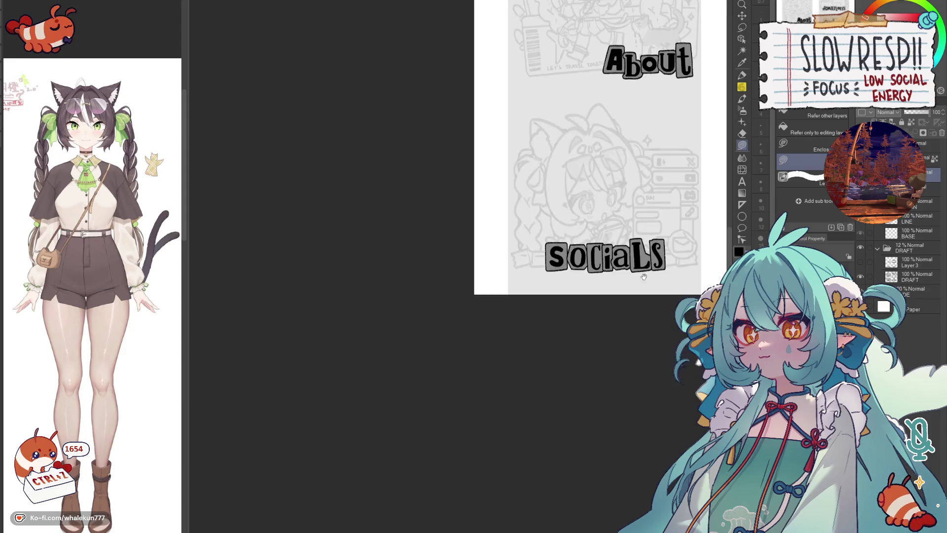
{"action": "scroll", "coordinate": [595, 244], "scroll_direction": "down", "scroll_amount": 5}
{"action": "scroll", "coordinate": [591, 268], "scroll_direction": "up", "scroll_amount": 2}
{"action": "scroll", "coordinate": [591, 267], "scroll_direction": "up", "scroll_amount": 5}
Step: Fix the Credits 'C' tile outline with the pen, then lasso-fill the 'C' and 'r' tiles grey
{"action": "left_click_drag", "start_coordinate": [495, 251], "coordinate": [459, 296]}
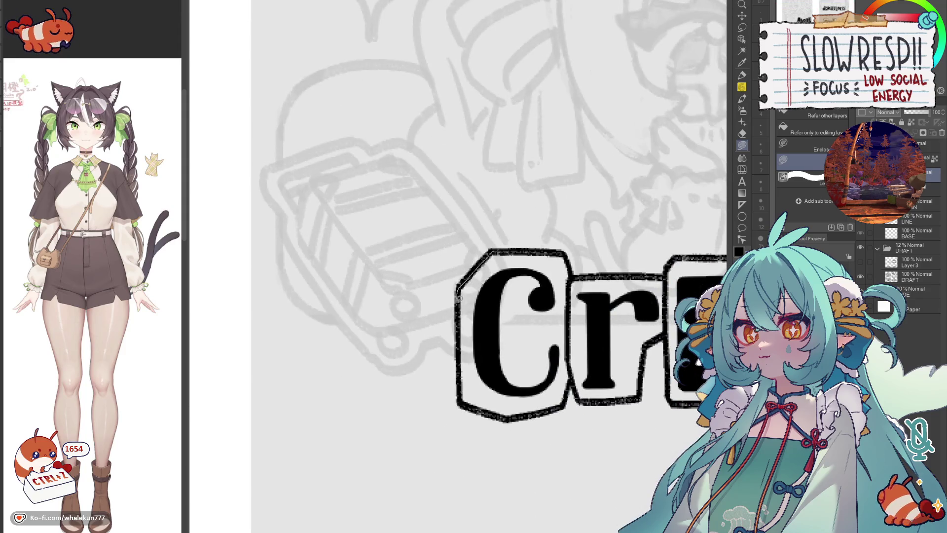
{"action": "left_click_drag", "start_coordinate": [460, 393], "coordinate": [502, 412]}
{"action": "left_click_drag", "start_coordinate": [581, 272], "coordinate": [512, 234]}
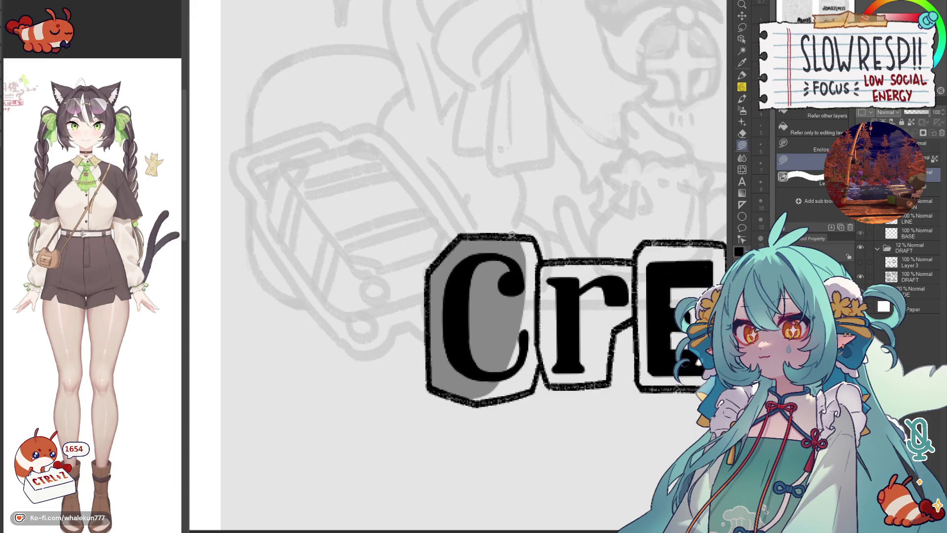
{"action": "left_click_drag", "start_coordinate": [548, 271], "coordinate": [546, 363]}
{"action": "left_click_drag", "start_coordinate": [490, 399], "coordinate": [421, 376]}
{"action": "left_click_drag", "start_coordinate": [511, 350], "coordinate": [574, 379]}
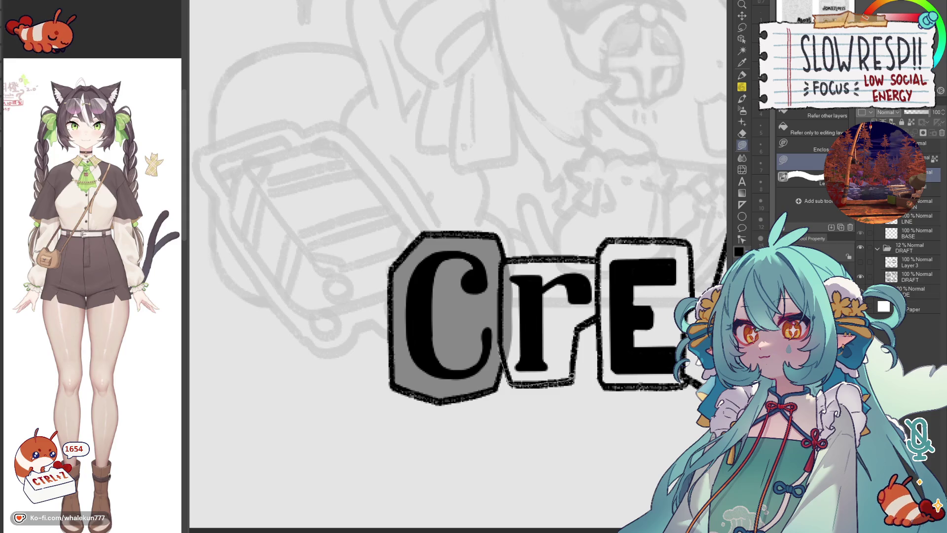
{"action": "left_click_drag", "start_coordinate": [596, 318], "coordinate": [514, 258]}
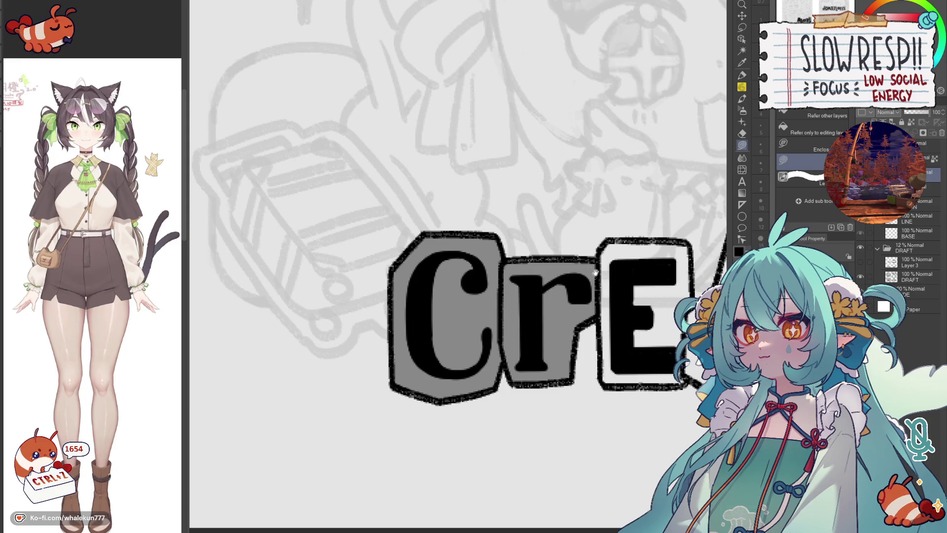
{"action": "left_click_drag", "start_coordinate": [613, 238], "coordinate": [544, 238]}
Step: Lasso-fill the 'E' and 'd' tiles of Credits with grey
{"action": "left_click_drag", "start_coordinate": [530, 291], "coordinate": [619, 257]}
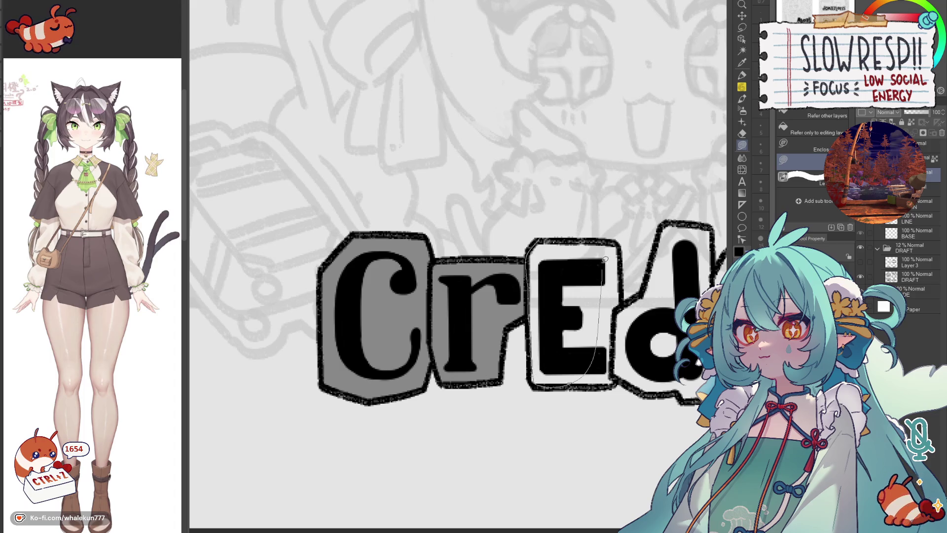
{"action": "left_click_drag", "start_coordinate": [584, 222], "coordinate": [568, 221]}
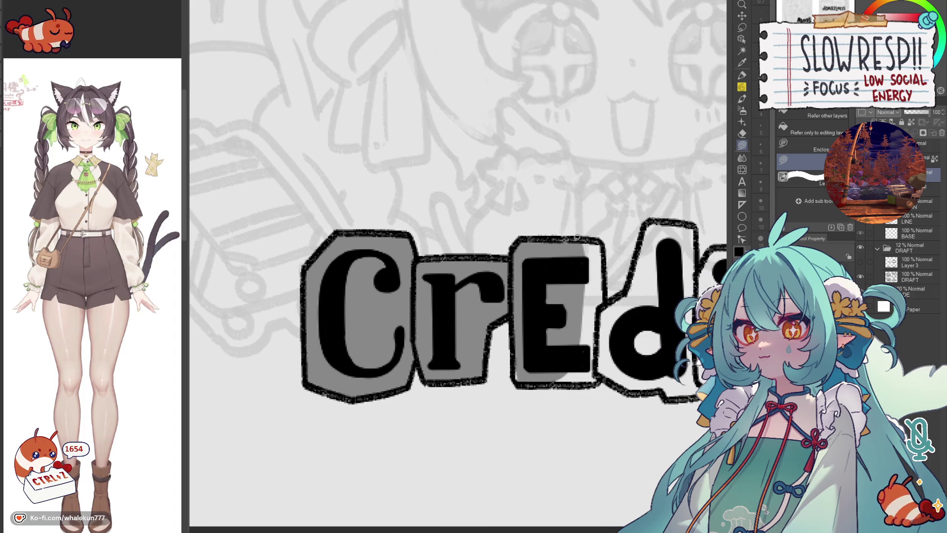
{"action": "mouse_move", "coordinate": [608, 274]}
{"action": "left_mouse_down"}
{"action": "mouse_move", "coordinate": [547, 382]}
{"action": "mouse_move", "coordinate": [514, 371]}
{"action": "left_mouse_up"}
{"action": "left_click_drag", "start_coordinate": [562, 288], "coordinate": [535, 280]}
{"action": "mouse_move", "coordinate": [595, 281]}
{"action": "left_mouse_down"}
{"action": "mouse_move", "coordinate": [564, 269]}
{"action": "mouse_move", "coordinate": [537, 349]}
{"action": "left_mouse_up"}
{"action": "mouse_move", "coordinate": [583, 374]}
{"action": "left_mouse_down"}
{"action": "mouse_move", "coordinate": [614, 367]}
{"action": "mouse_move", "coordinate": [641, 296]}
{"action": "mouse_move", "coordinate": [638, 244]}
{"action": "left_mouse_up"}
{"action": "mouse_move", "coordinate": [579, 238]}
{"action": "left_mouse_down"}
{"action": "mouse_move", "coordinate": [564, 269]}
{"action": "mouse_move", "coordinate": [526, 248]}
{"action": "left_mouse_up"}
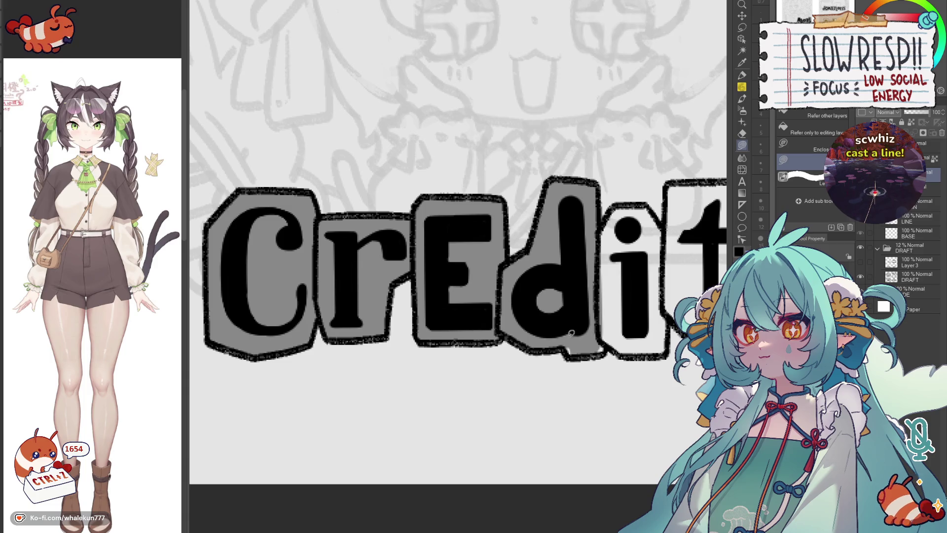
Step: Fill the 'i' and 't' tiles grey, discarding an unfinished outline around the 'i'
{"action": "left_click_drag", "start_coordinate": [611, 346], "coordinate": [568, 339]}
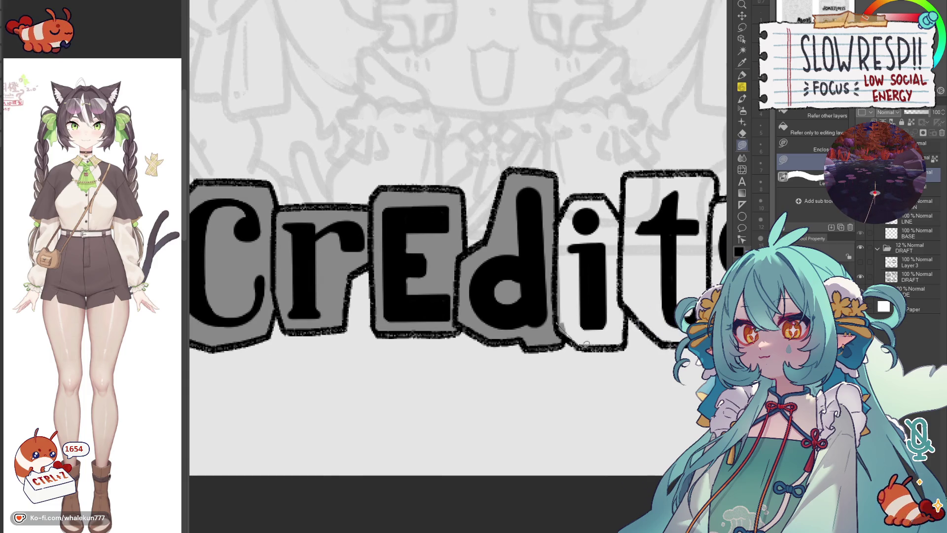
{"action": "left_click_drag", "start_coordinate": [620, 220], "coordinate": [584, 199]}
{"action": "left_click_drag", "start_coordinate": [544, 283], "coordinate": [523, 326]}
{"action": "mouse_move", "coordinate": [578, 371]}
{"action": "left_mouse_down"}
{"action": "mouse_move", "coordinate": [592, 244]}
{"action": "mouse_move", "coordinate": [577, 261]}
{"action": "mouse_move", "coordinate": [581, 222]}
{"action": "left_mouse_up"}
{"action": "left_click_drag", "start_coordinate": [660, 244], "coordinate": [600, 244]}
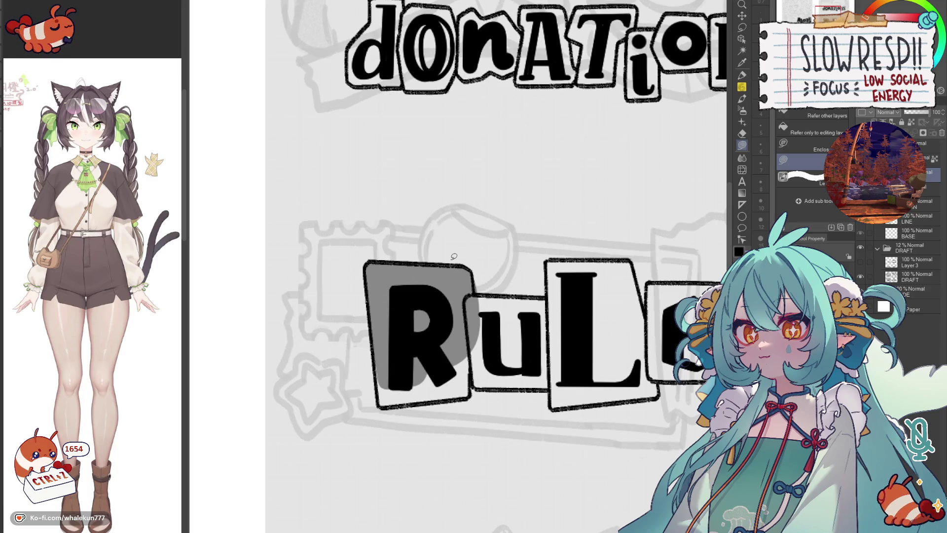
Step: Brush and fill grey into the Rules title's 'R', 'u' and 'L' tiles
{"action": "left_click_drag", "start_coordinate": [454, 257], "coordinate": [488, 163]}
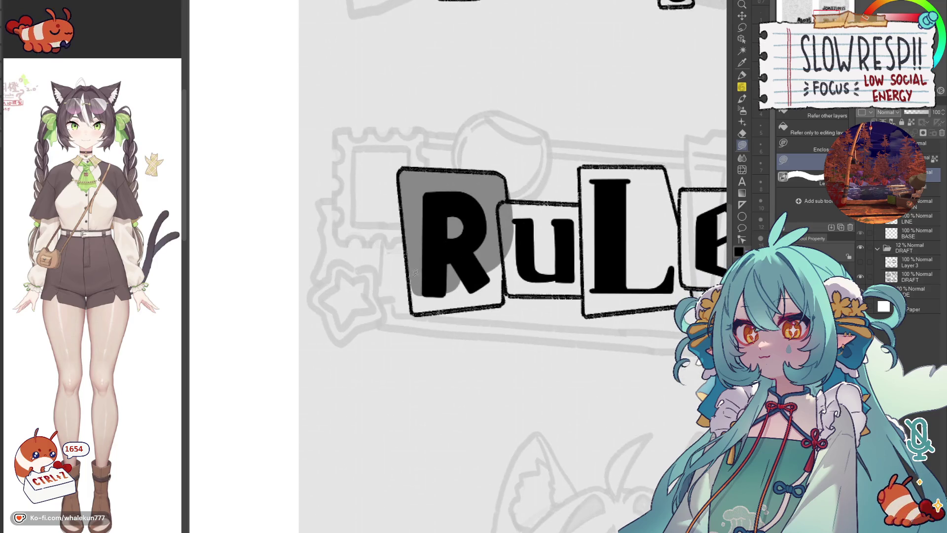
{"action": "mouse_move", "coordinate": [411, 282]}
{"action": "left_mouse_down"}
{"action": "mouse_move", "coordinate": [444, 295]}
{"action": "mouse_move", "coordinate": [474, 289]}
{"action": "left_mouse_up"}
{"action": "left_click", "coordinate": [502, 268]}
{"action": "left_click_drag", "start_coordinate": [512, 197], "coordinate": [560, 193]}
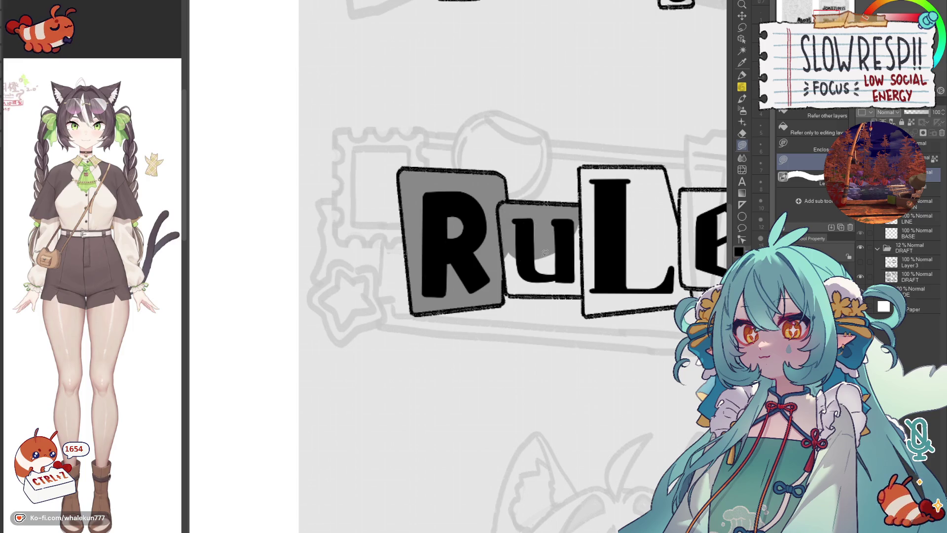
{"action": "left_click", "coordinate": [577, 278]}
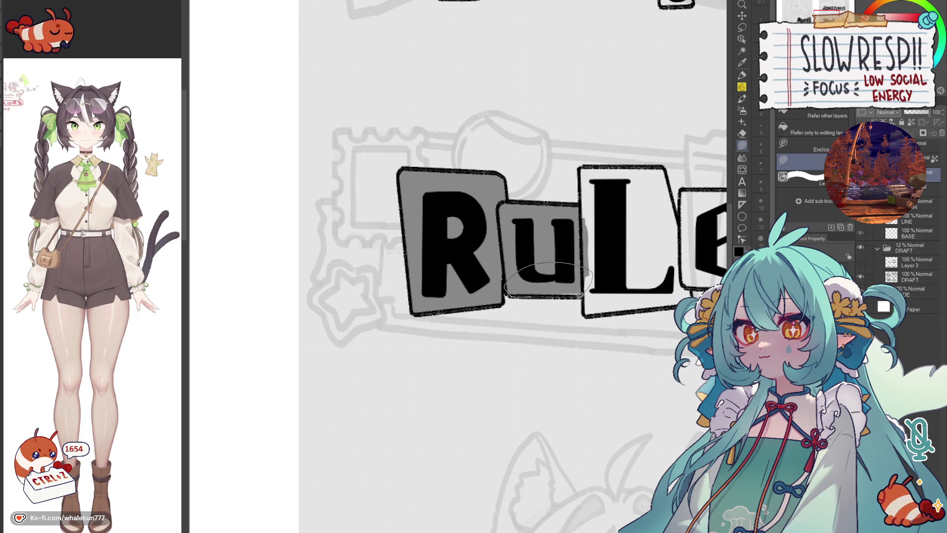
{"action": "scroll", "coordinate": [552, 294], "scroll_direction": "right", "scroll_amount": 2}
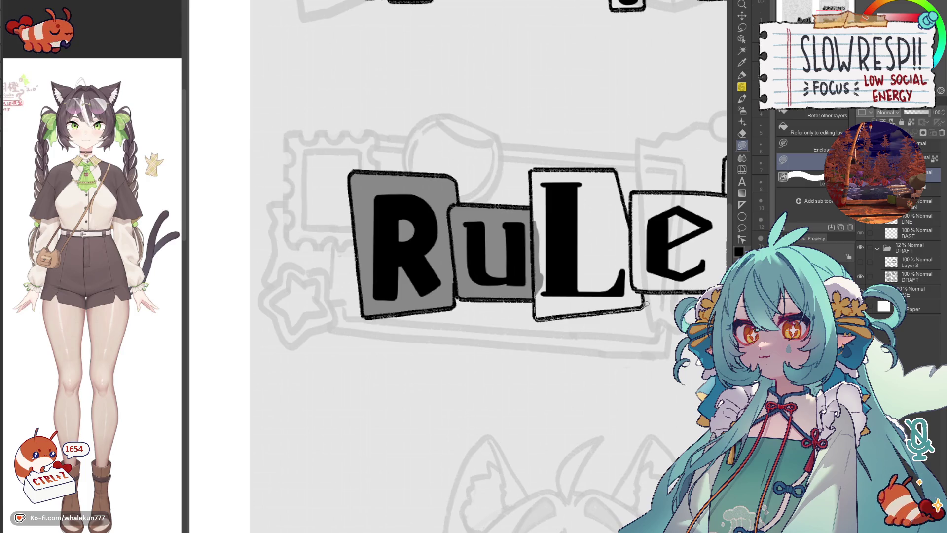
{"action": "left_click", "coordinate": [564, 230]}
{"action": "scroll", "coordinate": [518, 251], "scroll_direction": "up", "scroll_amount": 3}
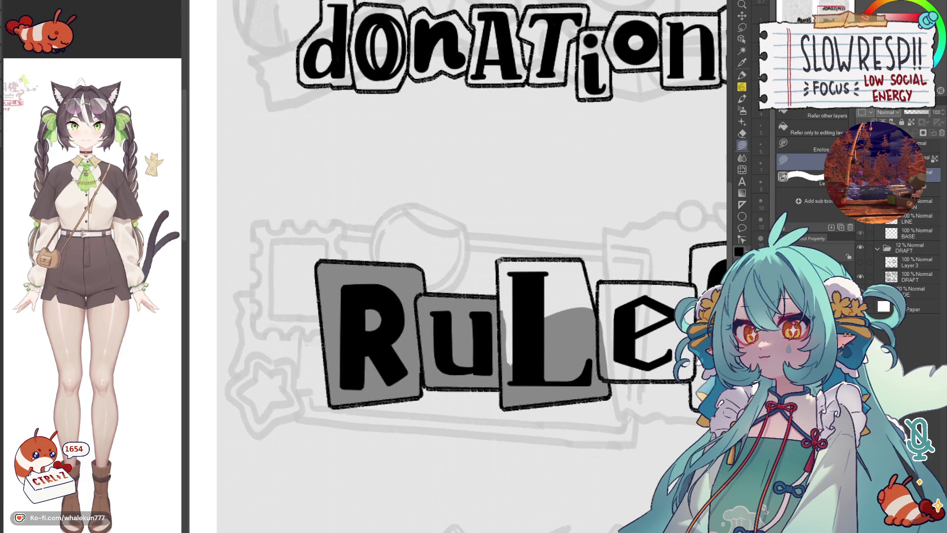
{"action": "mouse_move", "coordinate": [515, 369]}
{"action": "left_mouse_down"}
{"action": "mouse_move", "coordinate": [572, 258]}
{"action": "mouse_move", "coordinate": [583, 261]}
{"action": "mouse_move", "coordinate": [535, 235]}
{"action": "left_mouse_up"}
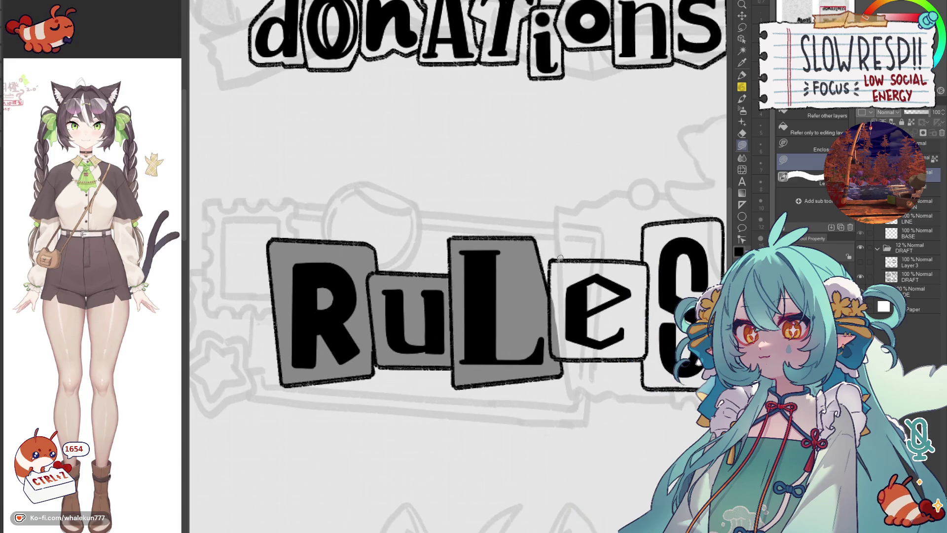
Step: Fill the 'e' and 'S' tiles of Rules solid grey
{"action": "mouse_move", "coordinate": [616, 326]}
{"action": "left_mouse_down"}
{"action": "mouse_move", "coordinate": [614, 257]}
{"action": "mouse_move", "coordinate": [649, 347]}
{"action": "left_mouse_up"}
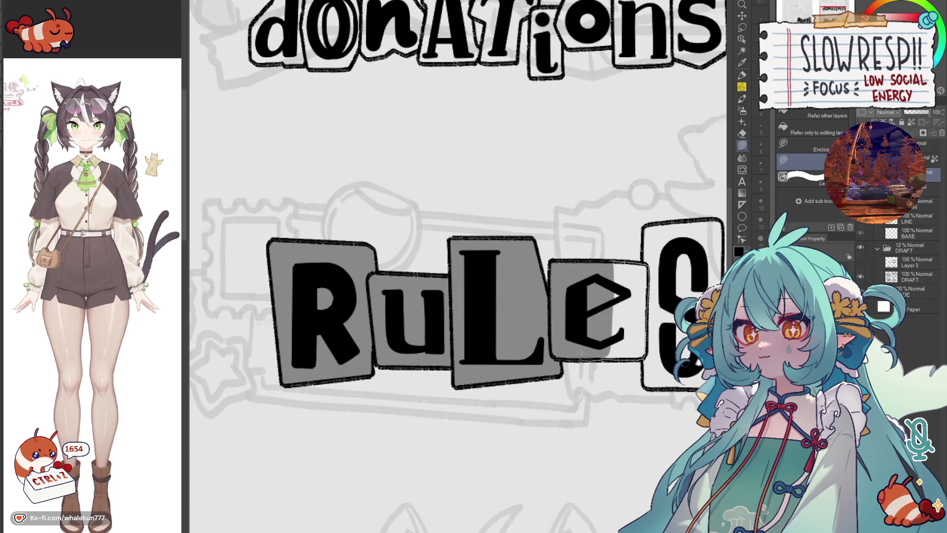
{"action": "left_click_drag", "start_coordinate": [646, 224], "coordinate": [561, 244]}
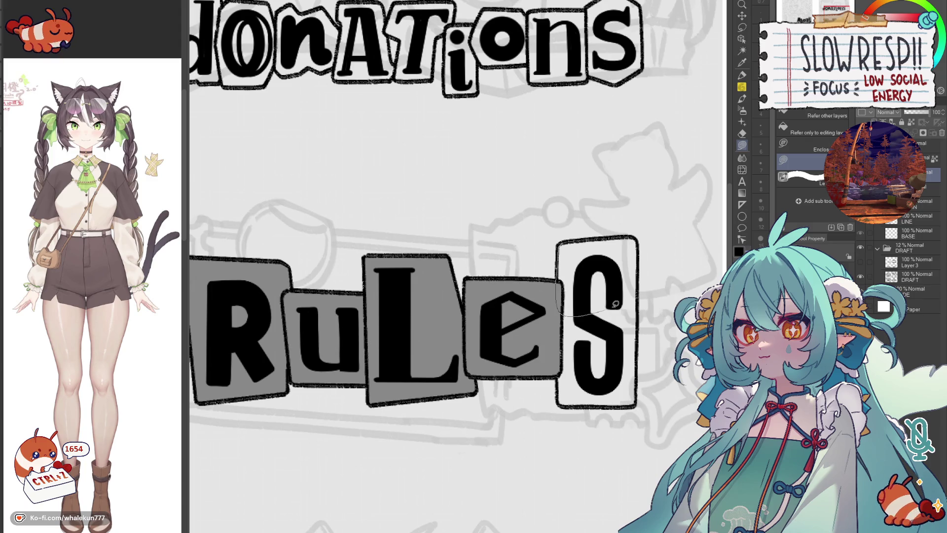
{"action": "mouse_move", "coordinate": [610, 307]}
{"action": "left_mouse_down"}
{"action": "mouse_move", "coordinate": [627, 234]}
{"action": "mouse_move", "coordinate": [552, 374]}
{"action": "left_mouse_up"}
{"action": "mouse_move", "coordinate": [640, 280]}
{"action": "left_mouse_down"}
{"action": "mouse_move", "coordinate": [627, 222]}
{"action": "mouse_move", "coordinate": [627, 332]}
{"action": "mouse_move", "coordinate": [571, 285]}
{"action": "mouse_move", "coordinate": [580, 353]}
{"action": "left_mouse_up"}
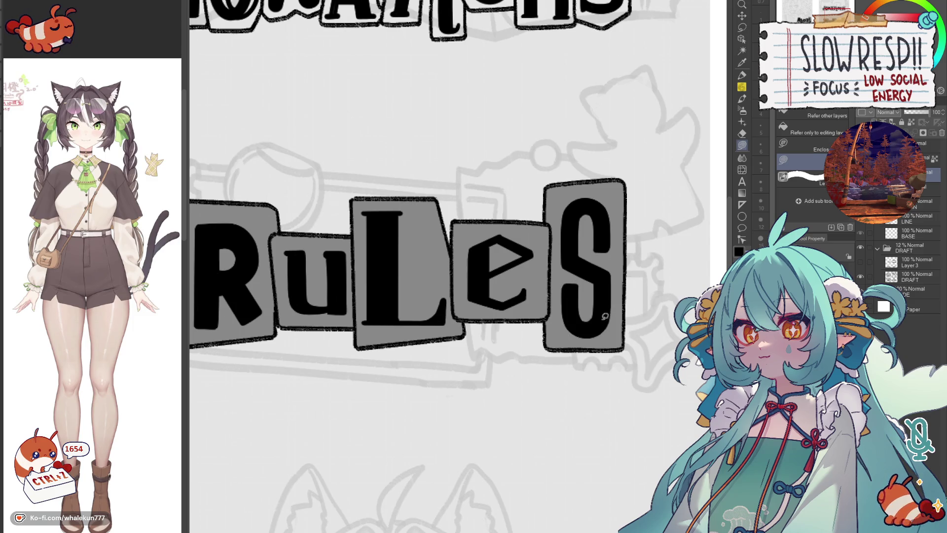
{"action": "scroll", "coordinate": [638, 290], "scroll_direction": "down", "scroll_amount": 1}
{"action": "scroll", "coordinate": [524, 272], "scroll_direction": "down", "scroll_amount": 1}
{"action": "scroll", "coordinate": [479, 284], "scroll_direction": "up", "scroll_amount": 2}
{"action": "scroll", "coordinate": [480, 281], "scroll_direction": "up", "scroll_amount": 1}
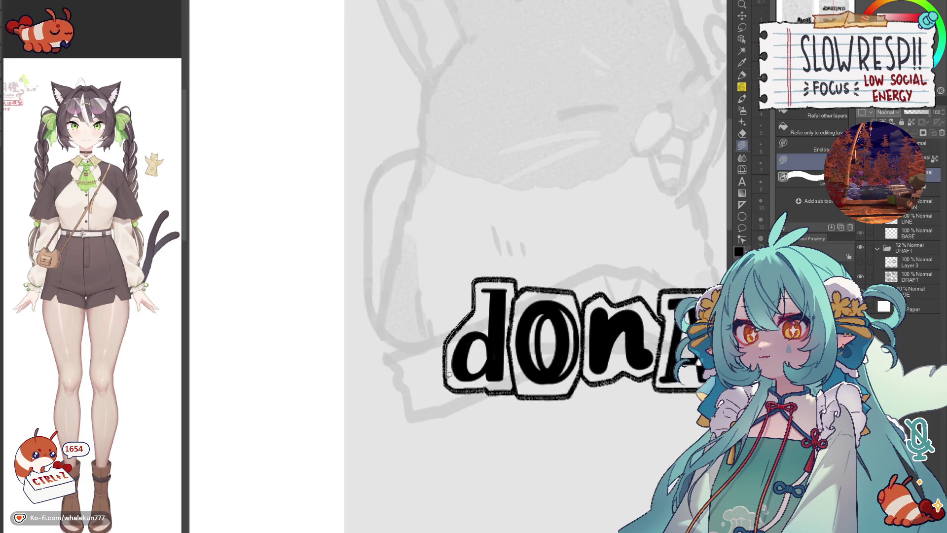
Step: Lasso-fill each 'donations' letter tile grey, from 'd' through the final 's'
{"action": "mouse_move", "coordinate": [448, 373]}
{"action": "left_mouse_down"}
{"action": "mouse_move", "coordinate": [515, 286]}
{"action": "mouse_move", "coordinate": [576, 316]}
{"action": "left_mouse_up"}
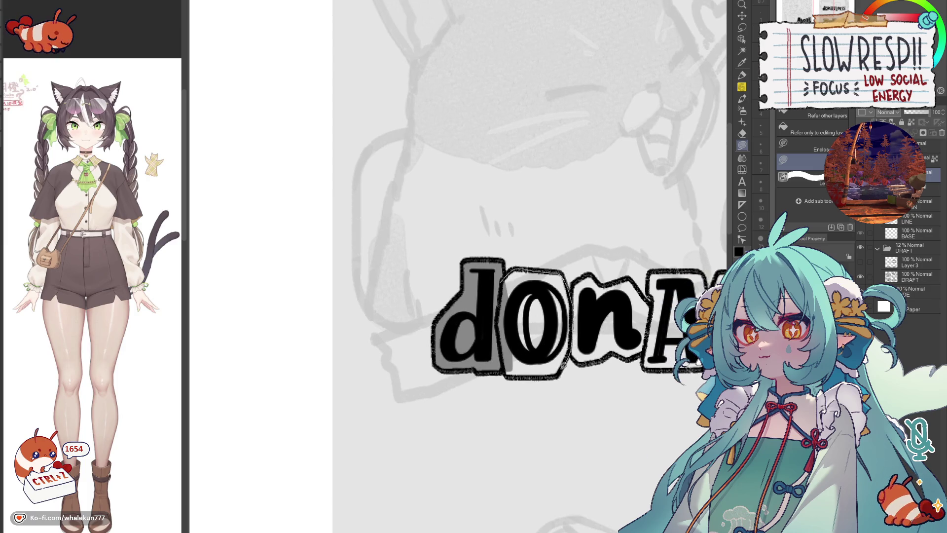
{"action": "left_click_drag", "start_coordinate": [564, 364], "coordinate": [554, 269]}
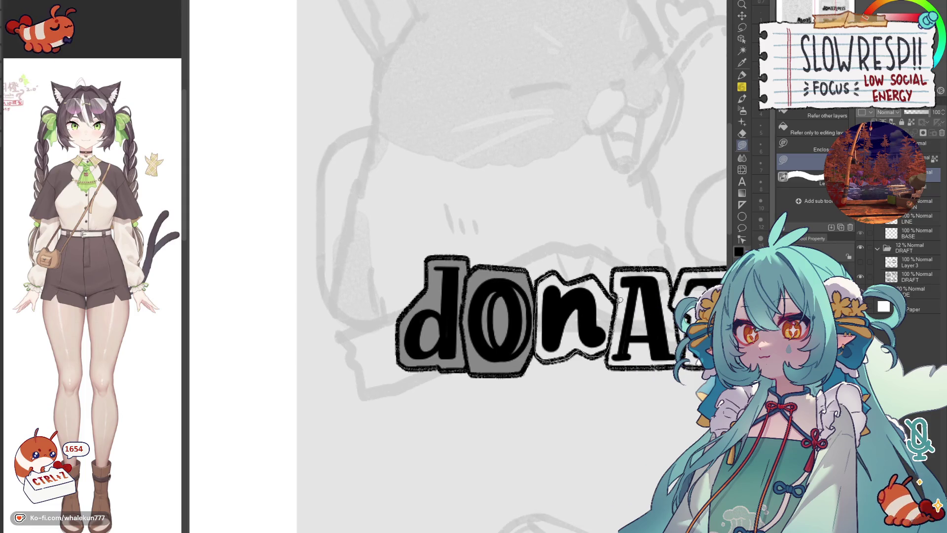
{"action": "mouse_move", "coordinate": [564, 274]}
{"action": "left_mouse_down"}
{"action": "mouse_move", "coordinate": [530, 348]}
{"action": "mouse_move", "coordinate": [557, 369]}
{"action": "left_mouse_up"}
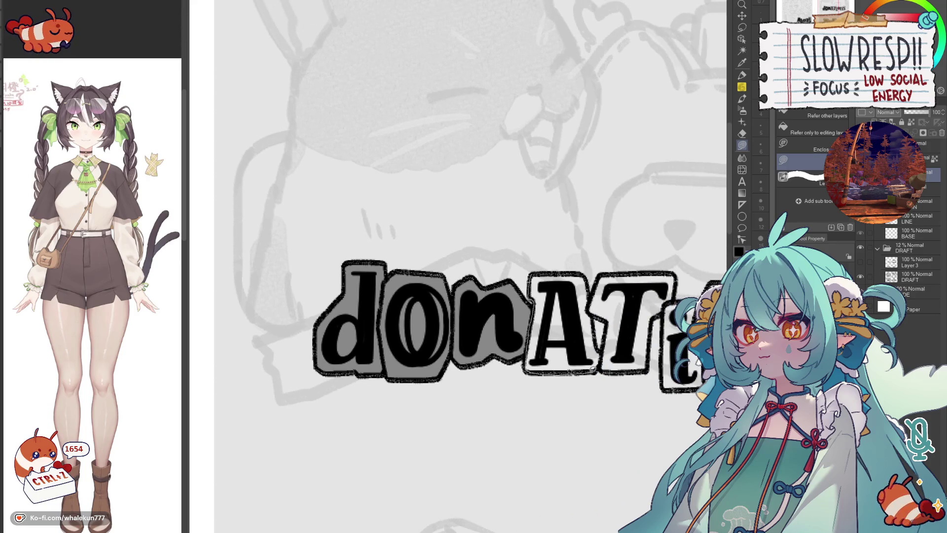
{"action": "mouse_move", "coordinate": [565, 269]}
{"action": "left_mouse_down"}
{"action": "mouse_move", "coordinate": [574, 356]}
{"action": "mouse_move", "coordinate": [606, 370]}
{"action": "mouse_move", "coordinate": [622, 341]}
{"action": "left_mouse_up"}
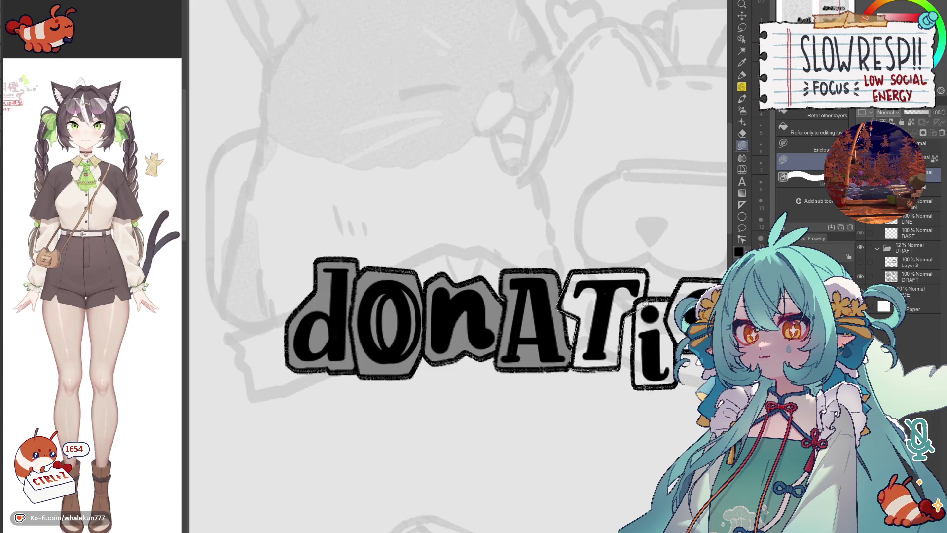
{"action": "left_click_drag", "start_coordinate": [645, 265], "coordinate": [640, 267]}
{"action": "mouse_move", "coordinate": [639, 302]}
{"action": "left_mouse_down"}
{"action": "mouse_move", "coordinate": [591, 296]}
{"action": "mouse_move", "coordinate": [652, 294]}
{"action": "left_mouse_up"}
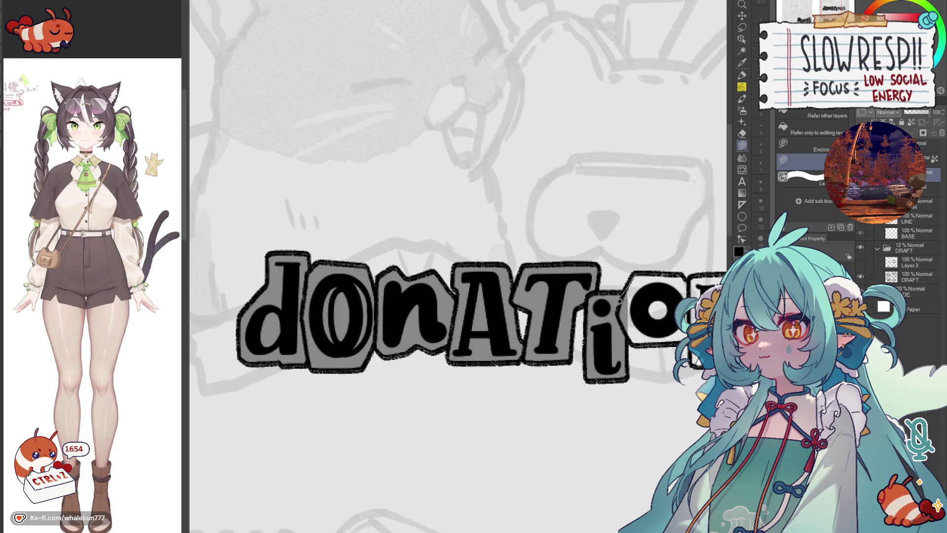
{"action": "mouse_move", "coordinate": [676, 341]}
{"action": "left_mouse_down"}
{"action": "mouse_move", "coordinate": [694, 272]}
{"action": "mouse_move", "coordinate": [574, 290]}
{"action": "left_mouse_up"}
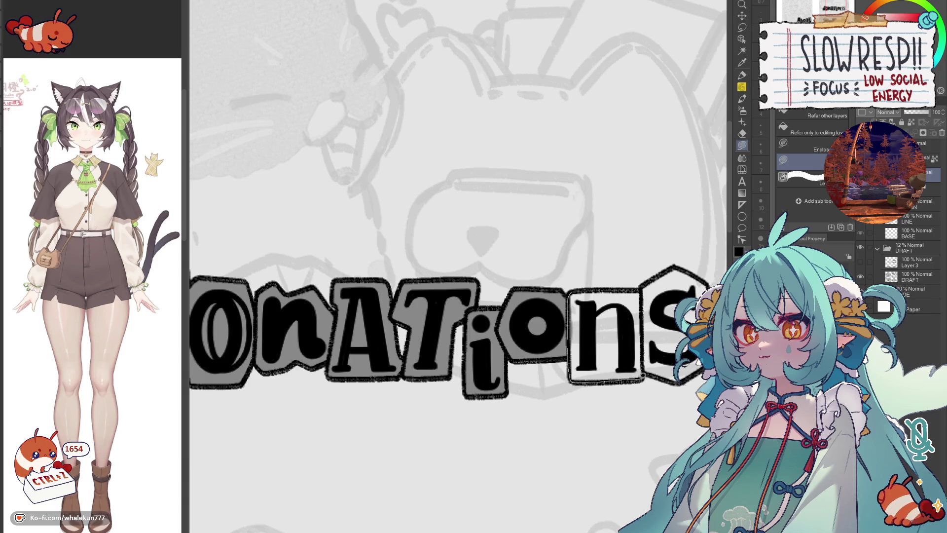
{"action": "mouse_move", "coordinate": [641, 374]}
{"action": "left_mouse_down"}
{"action": "mouse_move", "coordinate": [644, 284]}
{"action": "mouse_move", "coordinate": [653, 347]}
{"action": "left_mouse_up"}
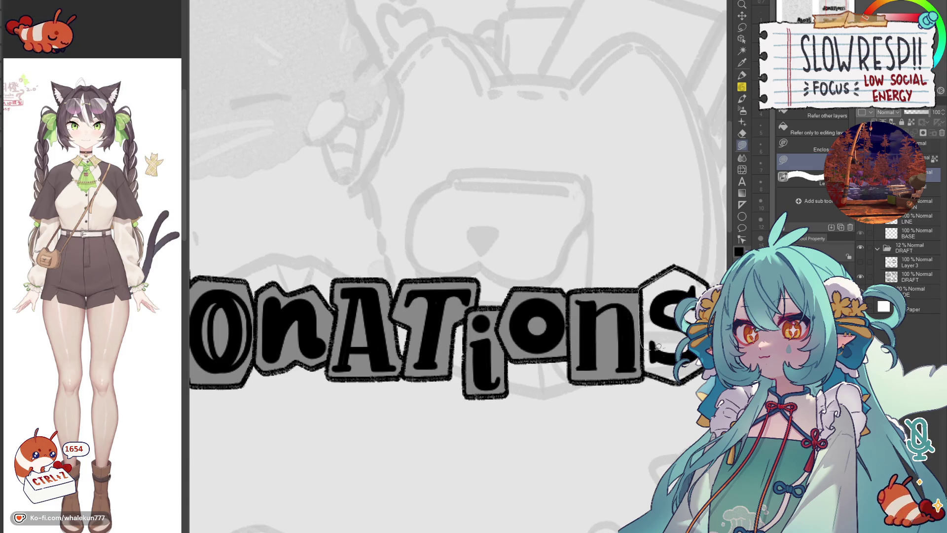
{"action": "mouse_move", "coordinate": [706, 284]}
{"action": "left_mouse_down"}
{"action": "mouse_move", "coordinate": [708, 268]}
{"action": "mouse_move", "coordinate": [641, 260]}
{"action": "left_mouse_up"}
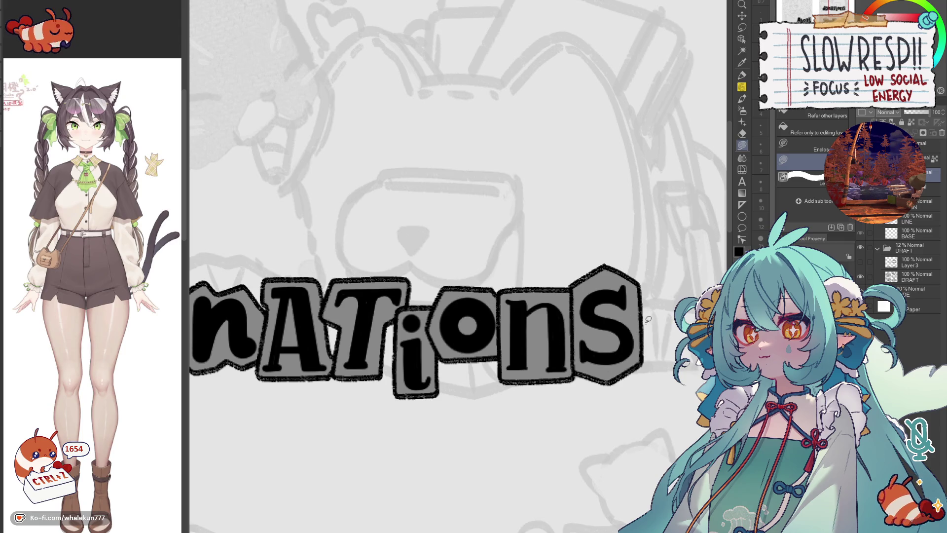
{"action": "scroll", "coordinate": [658, 292], "scroll_direction": "down", "scroll_amount": 5}
{"action": "scroll", "coordinate": [659, 293], "scroll_direction": "down", "scroll_amount": 5}
{"action": "scroll", "coordinate": [537, 339], "scroll_direction": "up", "scroll_amount": 3}
{"action": "scroll", "coordinate": [536, 340], "scroll_direction": "up", "scroll_amount": 2}
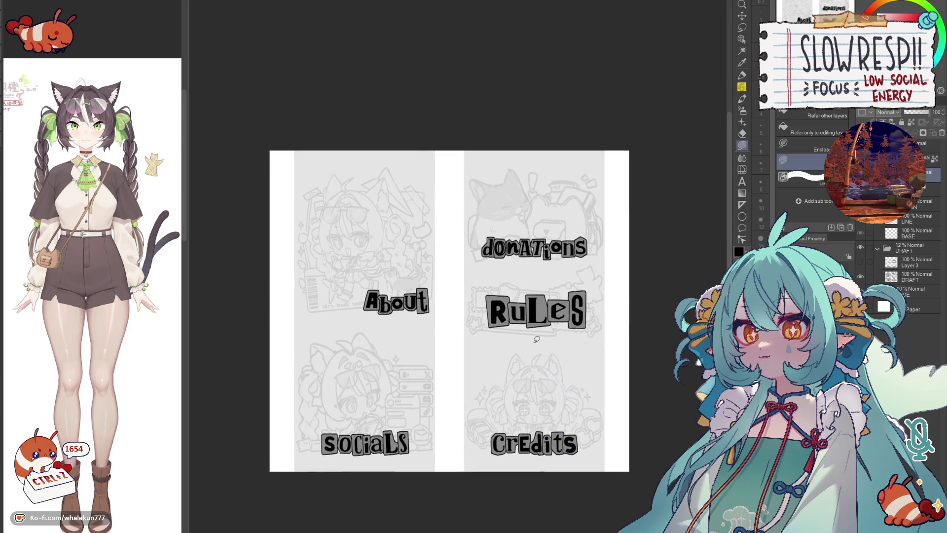
{"action": "scroll", "coordinate": [597, 337], "scroll_direction": "up", "scroll_amount": 1}
{"action": "scroll", "coordinate": [597, 338], "scroll_direction": "up", "scroll_amount": 2}
{"action": "scroll", "coordinate": [598, 337], "scroll_direction": "up", "scroll_amount": 1}
Step: Add a new raster layer above CHAIN, select the Pencil tool, and bring the About chibi into view
{"action": "left_click", "coordinate": [868, 221]}
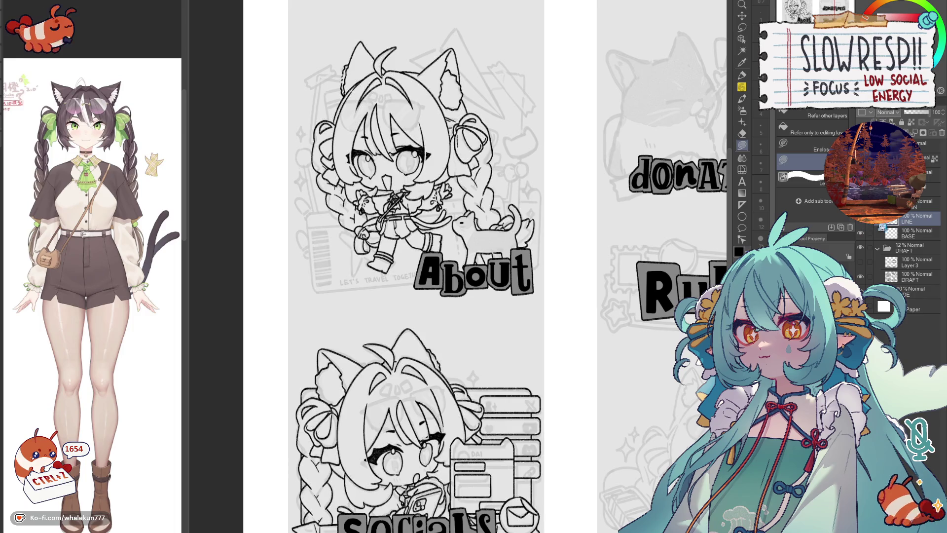
{"action": "left_click_drag", "start_coordinate": [575, 415], "coordinate": [572, 282]}
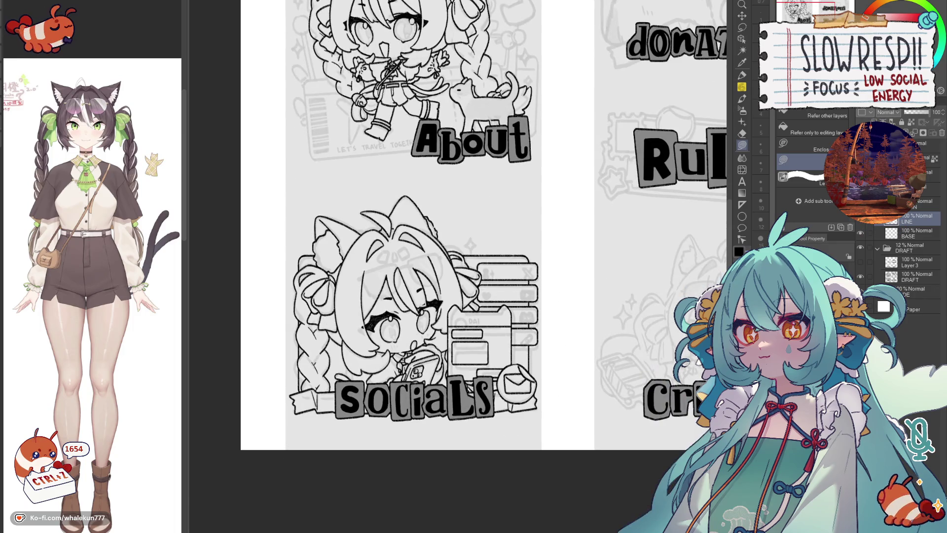
{"action": "key", "text": "ctrl+shift+n"}
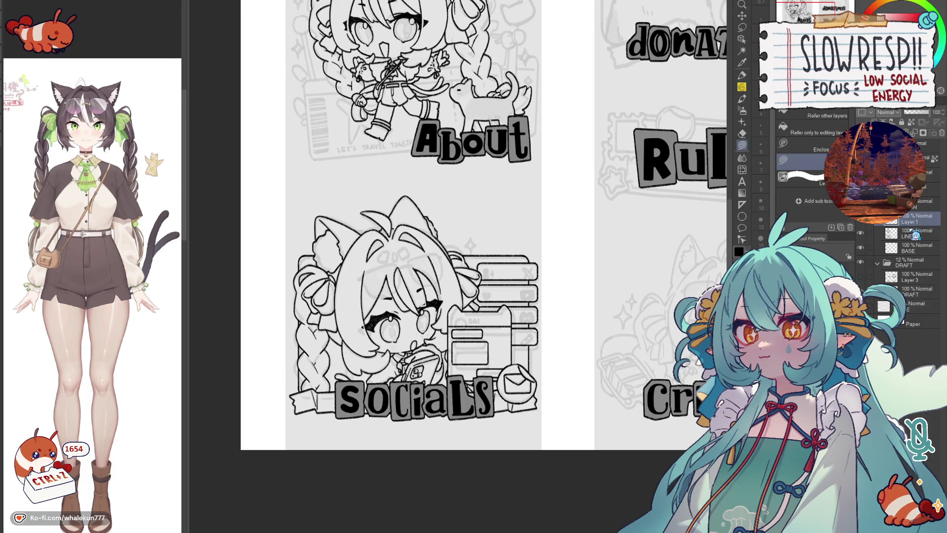
{"action": "left_click_drag", "start_coordinate": [914, 232], "coordinate": [929, 213]}
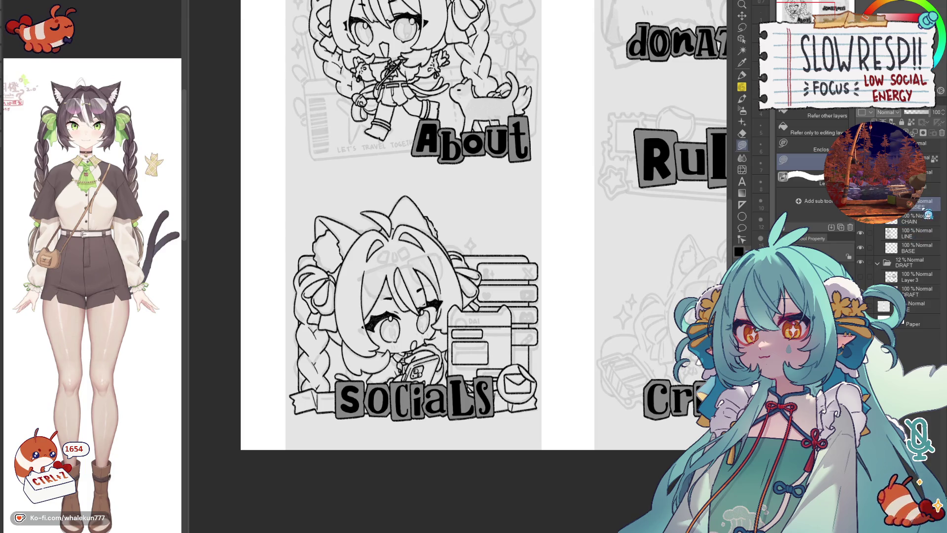
{"action": "left_click", "coordinate": [742, 87]}
{"action": "left_click_drag", "start_coordinate": [444, 194], "coordinate": [458, 358]}
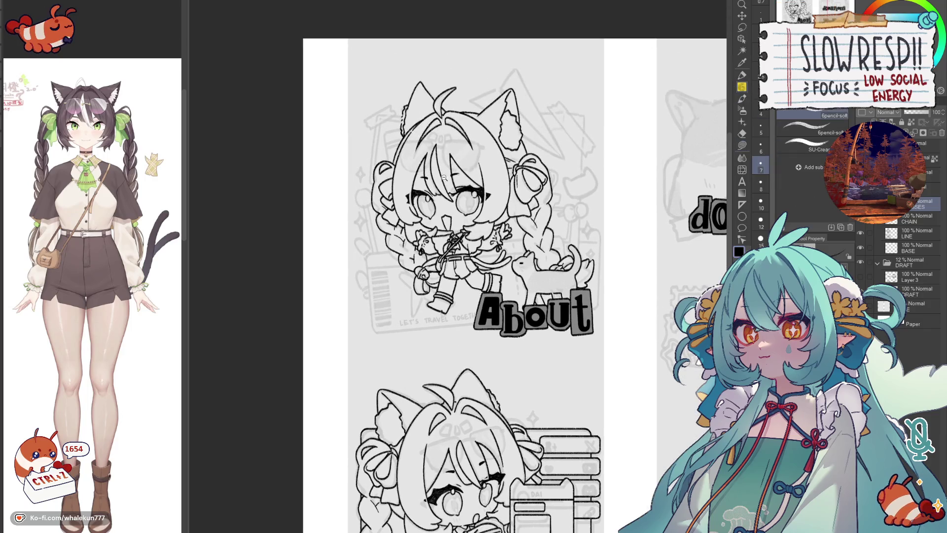
{"action": "scroll", "coordinate": [441, 176], "scroll_direction": "up", "scroll_amount": 5}
Step: Hide the LINE layer and ink the lens's top edge and both sides over the draft glasses
{"action": "left_click_drag", "start_coordinate": [441, 176], "coordinate": [503, 236]}
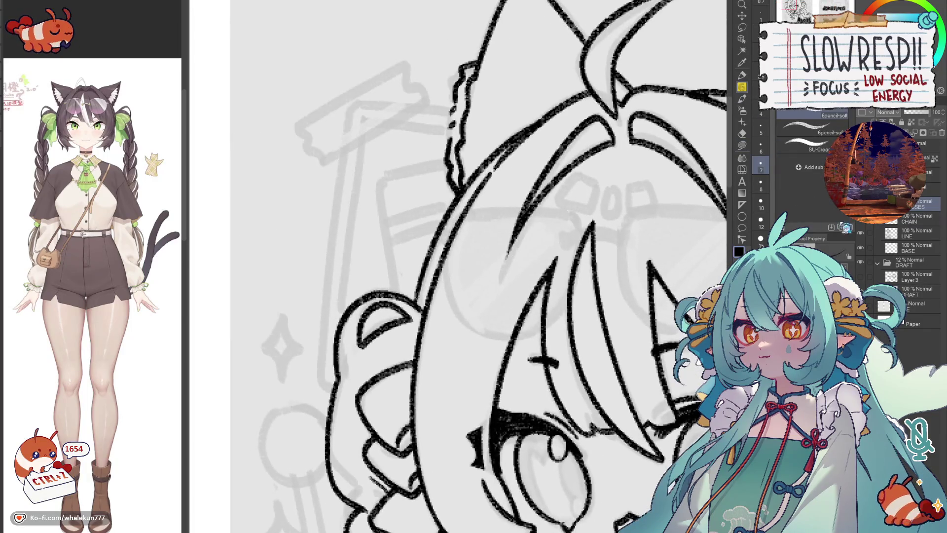
{"action": "left_click", "coordinate": [861, 236]}
{"action": "left_click_drag", "start_coordinate": [542, 271], "coordinate": [471, 280]}
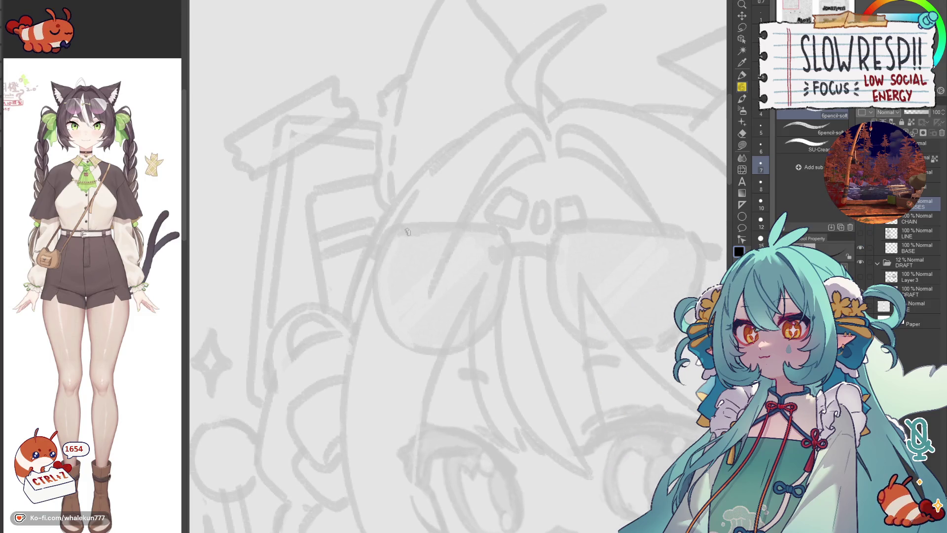
{"action": "left_click_drag", "start_coordinate": [393, 230], "coordinate": [500, 228]}
{"action": "left_click_drag", "start_coordinate": [383, 231], "coordinate": [376, 312]}
{"action": "key", "text": "ctrl+z"}
{"action": "left_click_drag", "start_coordinate": [384, 228], "coordinate": [371, 273]}
{"action": "key", "text": "ctrl+z"}
{"action": "mouse_move", "coordinate": [385, 229]}
{"action": "left_mouse_down"}
{"action": "mouse_move", "coordinate": [374, 264]}
{"action": "mouse_move", "coordinate": [390, 329]}
{"action": "mouse_move", "coordinate": [433, 350]}
{"action": "left_mouse_up"}
{"action": "mouse_move", "coordinate": [504, 229]}
{"action": "left_mouse_down"}
{"action": "mouse_move", "coordinate": [510, 272]}
{"action": "mouse_move", "coordinate": [494, 326]}
{"action": "mouse_move", "coordinate": [455, 351]}
{"action": "mouse_move", "coordinate": [423, 348]}
{"action": "left_mouse_up"}
Step: Check the lens mirrored and rework its bottom-right curve, undoing the strokes that don't fit
{"action": "key", "text": "h"}
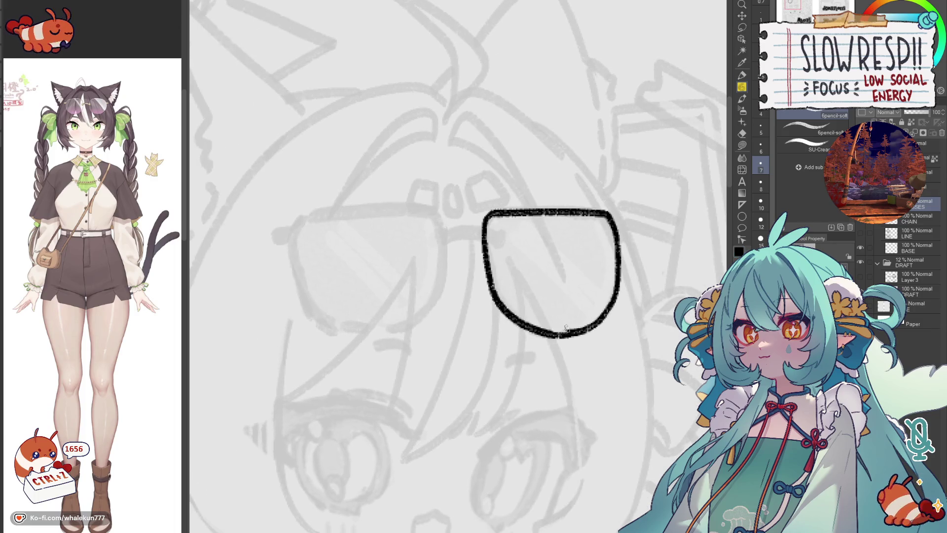
{"action": "left_click_drag", "start_coordinate": [551, 334], "coordinate": [597, 320]}
{"action": "key", "text": "ctrl+z"}
{"action": "key", "text": "ctrl+z"}
{"action": "left_click_drag", "start_coordinate": [541, 334], "coordinate": [595, 324]}
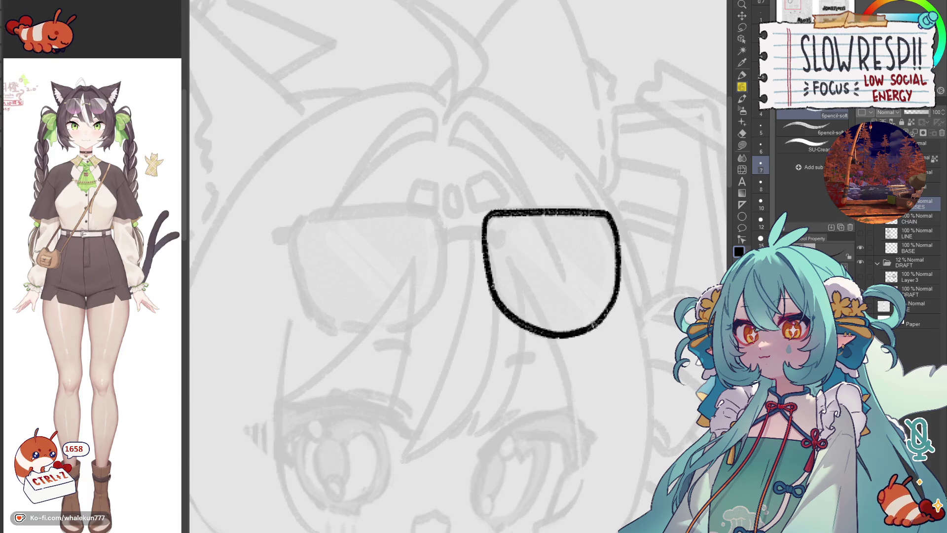
{"action": "key", "text": "h"}
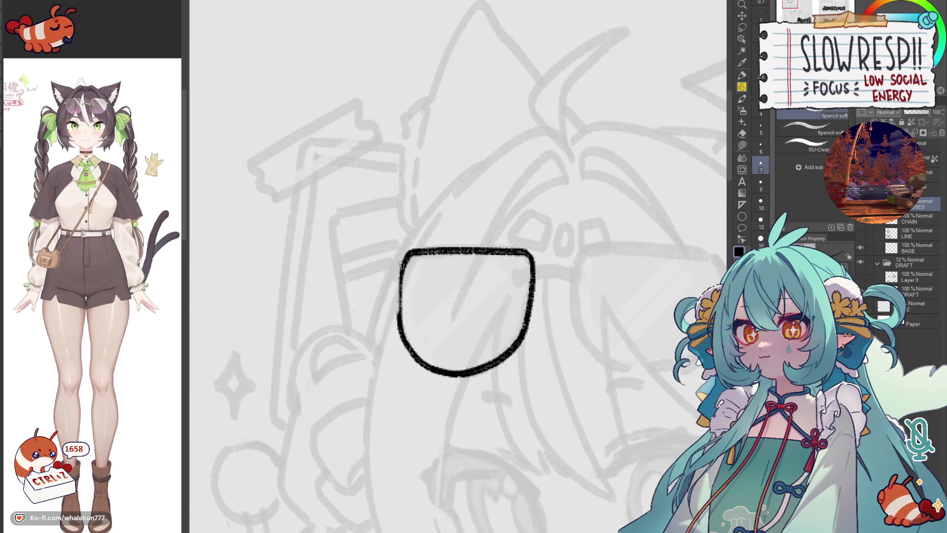
{"action": "key", "text": "ctrl+z"}
{"action": "key", "text": "h"}
{"action": "key", "text": "ctrl+z"}
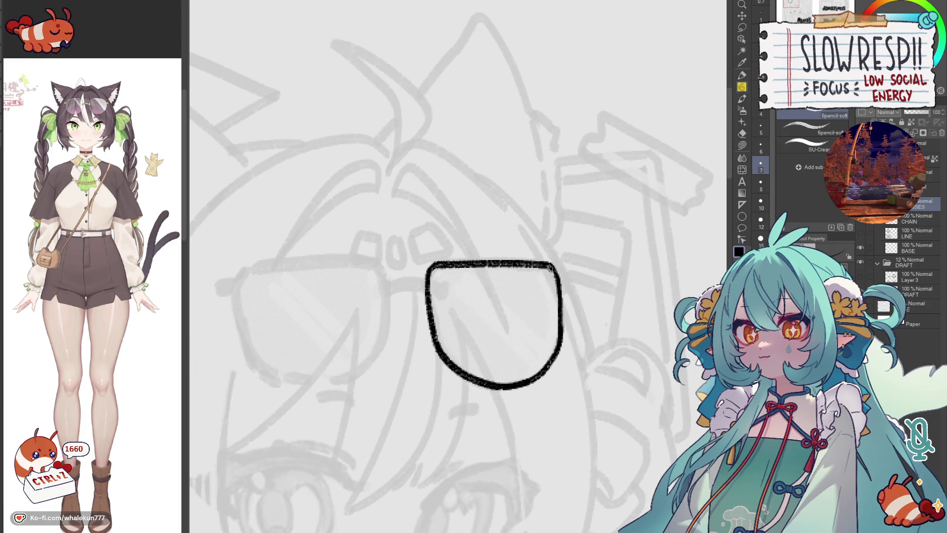
{"action": "key", "text": "ctrl+z"}
Step: Add a small hinge loop at the lens corner, then duplicate the lens layer and begin transforming the copy
{"action": "left_click_drag", "start_coordinate": [560, 270], "coordinate": [584, 275]}
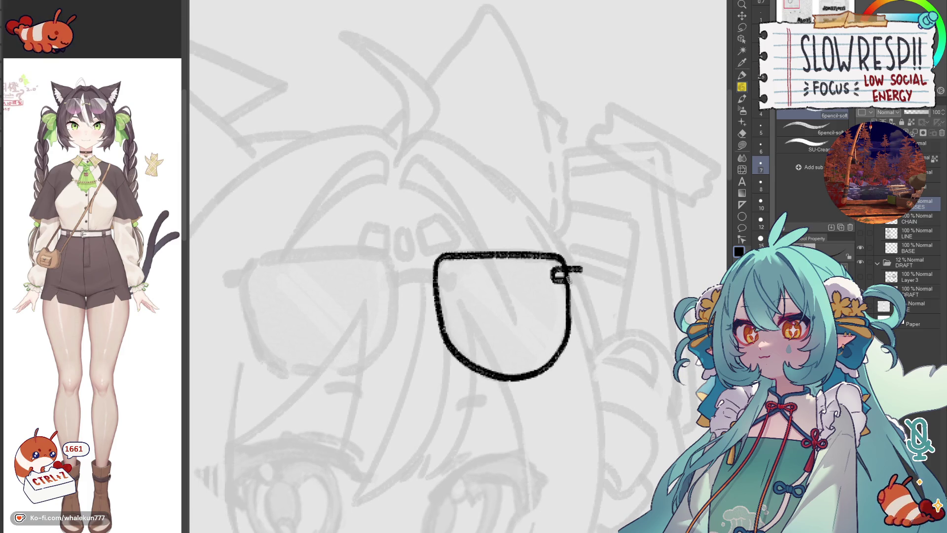
{"action": "key", "text": "h"}
{"action": "mouse_move", "coordinate": [405, 296]}
{"action": "left_mouse_down"}
{"action": "mouse_move", "coordinate": [594, 283]}
{"action": "mouse_move", "coordinate": [449, 255]}
{"action": "left_mouse_up"}
{"action": "scroll", "coordinate": [552, 255], "scroll_direction": "up", "scroll_amount": 1}
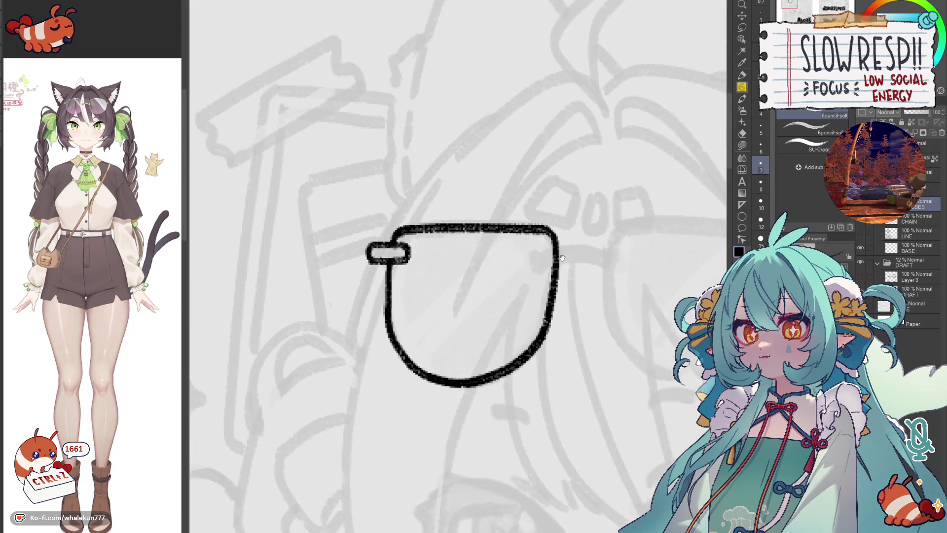
{"action": "scroll", "coordinate": [522, 263], "scroll_direction": "up", "scroll_amount": 1}
{"action": "mouse_move", "coordinate": [513, 261]}
{"action": "left_mouse_down"}
{"action": "mouse_move", "coordinate": [509, 287]}
{"action": "mouse_move", "coordinate": [576, 259]}
{"action": "left_mouse_up"}
{"action": "key", "text": "ctrl+z"}
{"action": "key", "text": "ctrl+z"}
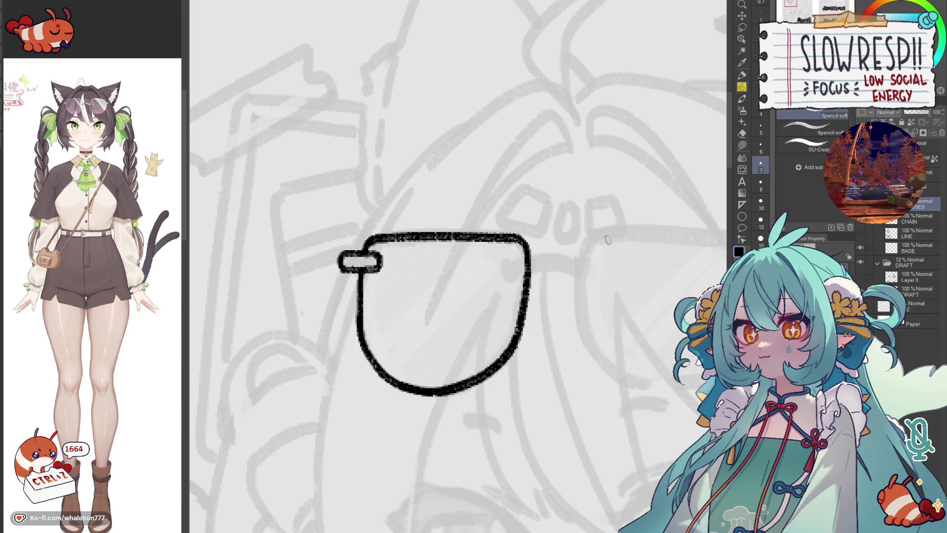
{"action": "key", "text": "ctrl+j"}
{"action": "key", "text": "ctrl+t"}
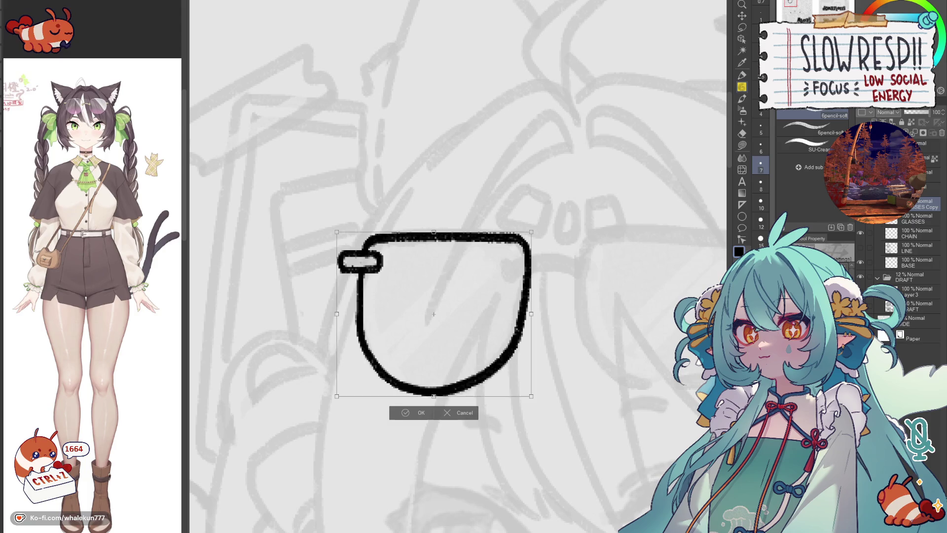
Step: Mirror the copied lens, move it over the right eye, then discard the copy and return to the pencil
{"action": "key", "text": "Return"}
{"action": "key", "text": "k"}
{"action": "mouse_move", "coordinate": [444, 311]}
{"action": "left_mouse_down"}
{"action": "mouse_move", "coordinate": [554, 325]}
{"action": "mouse_move", "coordinate": [610, 277]}
{"action": "left_mouse_up"}
{"action": "scroll", "coordinate": [554, 325], "scroll_direction": "down", "scroll_amount": 3}
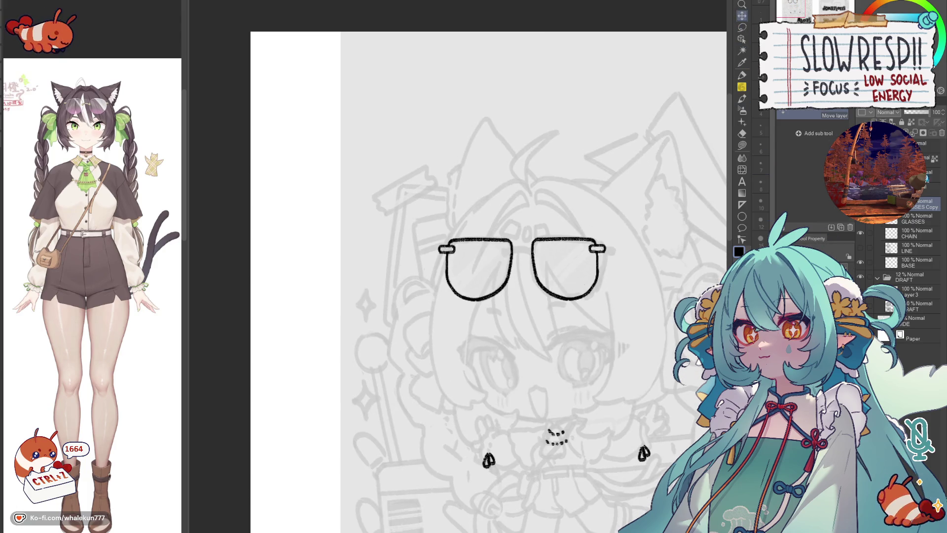
{"action": "left_click", "coordinate": [934, 132]}
{"action": "key", "text": "p"}
{"action": "scroll", "coordinate": [538, 262], "scroll_direction": "up", "scroll_amount": 2}
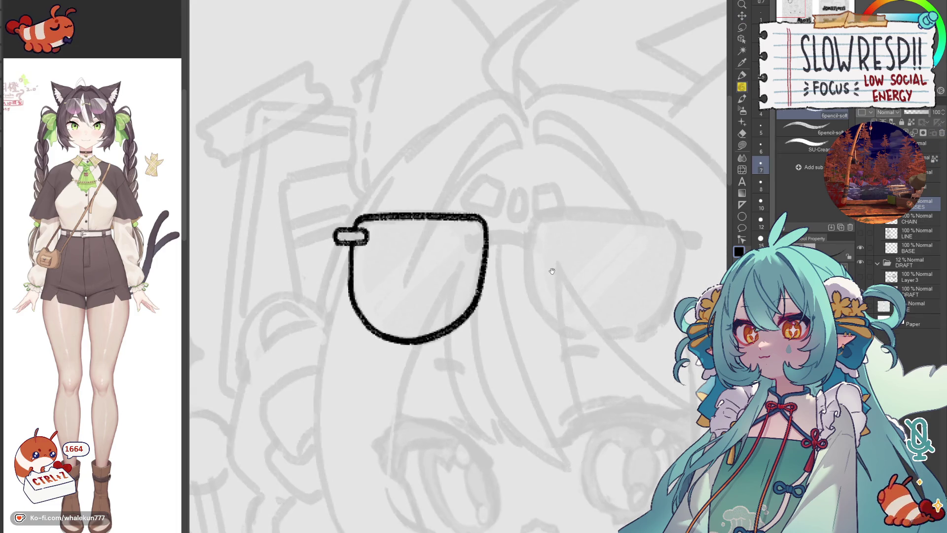
Step: Redraw the lens's lower-left curve in solid black and check it with the view mirrored
{"action": "left_click_drag", "start_coordinate": [551, 270], "coordinate": [538, 322]}
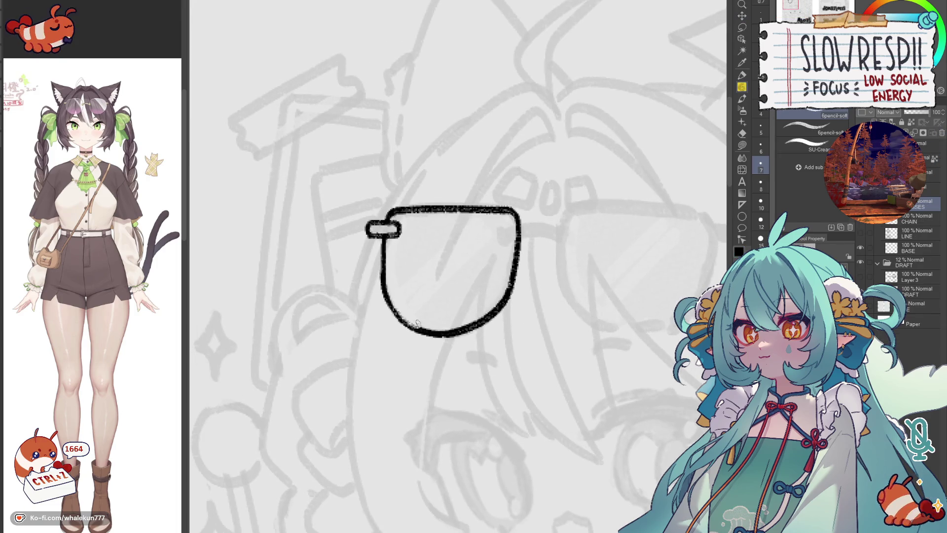
{"action": "left_click_drag", "start_coordinate": [379, 297], "coordinate": [437, 332]}
{"action": "left_click_drag", "start_coordinate": [387, 296], "coordinate": [435, 334]}
{"action": "key", "text": "h"}
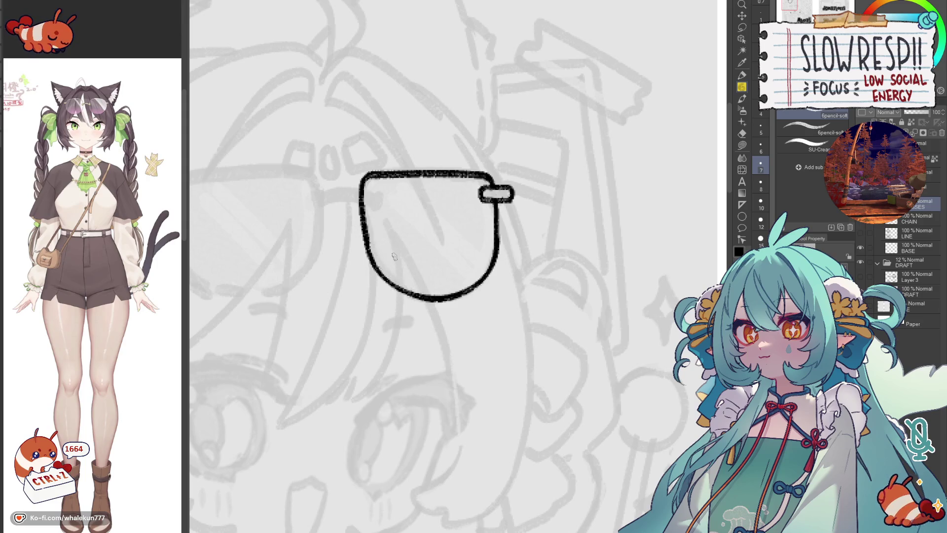
{"action": "left_click_drag", "start_coordinate": [393, 275], "coordinate": [486, 360]}
Step: Erase the lens's top-left corner, redraw the arc and close the gap in the top edge
{"action": "key", "text": "e"}
{"action": "mouse_move", "coordinate": [453, 326]}
{"action": "left_mouse_down"}
{"action": "mouse_move", "coordinate": [468, 287]}
{"action": "mouse_move", "coordinate": [457, 310]}
{"action": "left_mouse_up"}
{"action": "key", "text": "p"}
{"action": "key", "text": "p"}
{"action": "key", "text": "ctrl+z"}
{"action": "left_click_drag", "start_coordinate": [474, 260], "coordinate": [459, 344]}
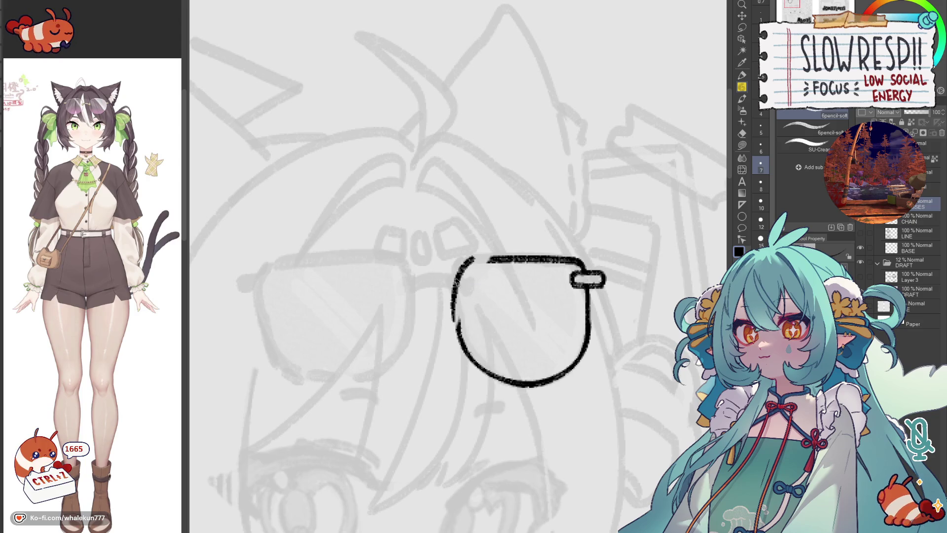
{"action": "key", "text": "h"}
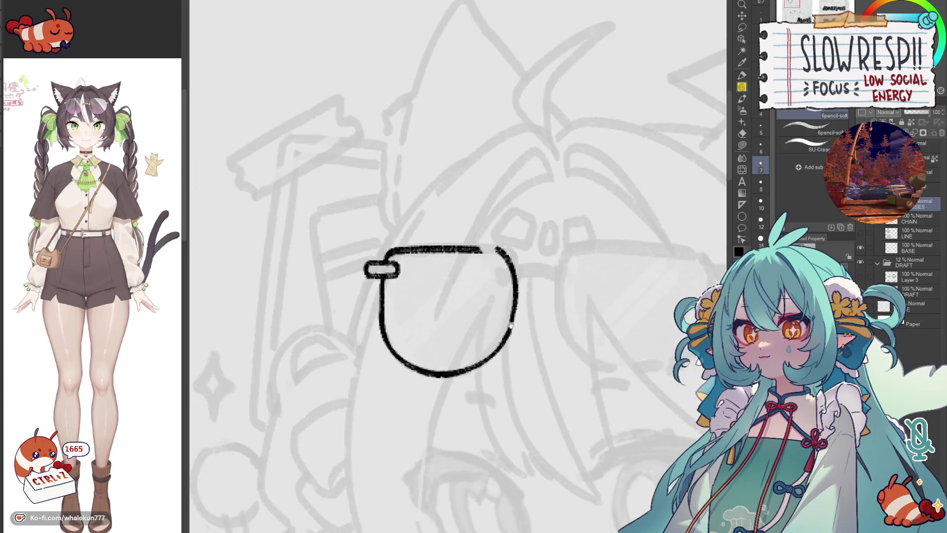
{"action": "left_click_drag", "start_coordinate": [593, 234], "coordinate": [630, 235]}
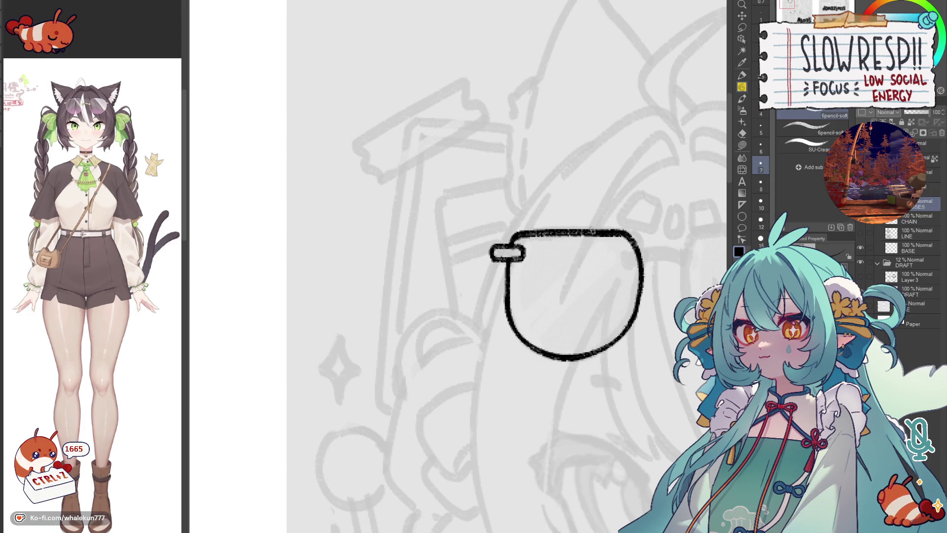
{"action": "scroll", "coordinate": [574, 245], "scroll_direction": "up", "scroll_amount": 2}
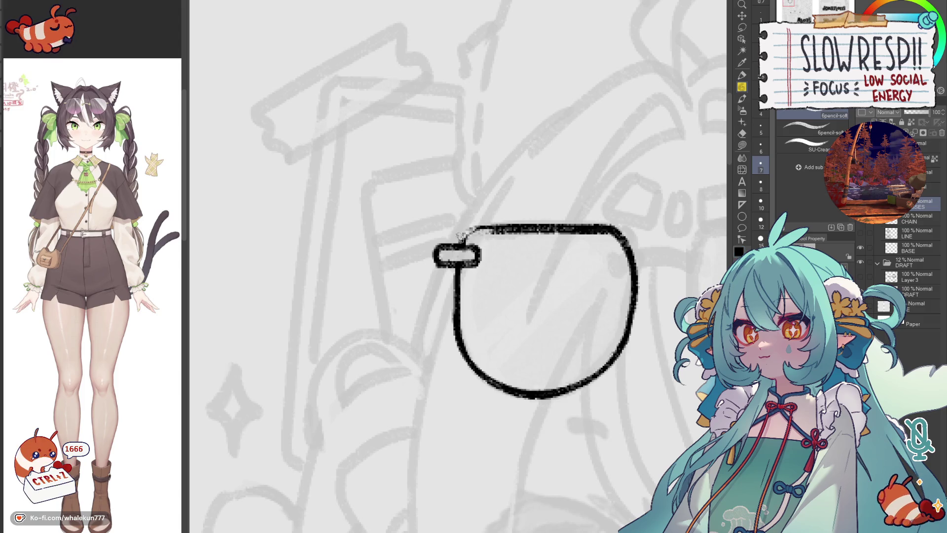
Step: Erase the top of the lens circle and redraw it with a hooked soft-pencil stroke, undoing the first try
{"action": "key", "text": "e"}
{"action": "left_click_drag", "start_coordinate": [489, 231], "coordinate": [599, 226]}
{"action": "key", "text": "ctrl+z"}
{"action": "left_click_drag", "start_coordinate": [481, 234], "coordinate": [610, 229]}
{"action": "key", "text": "p"}
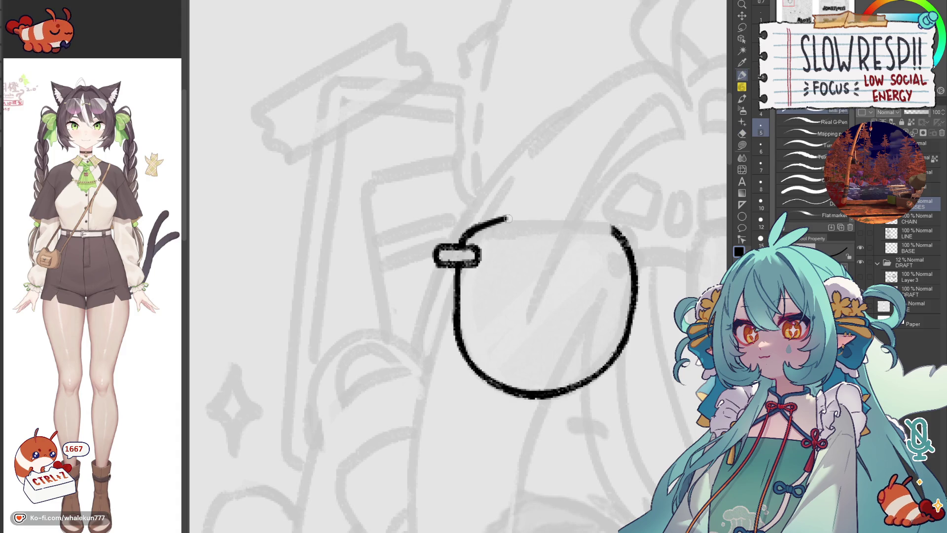
{"action": "key", "text": "p"}
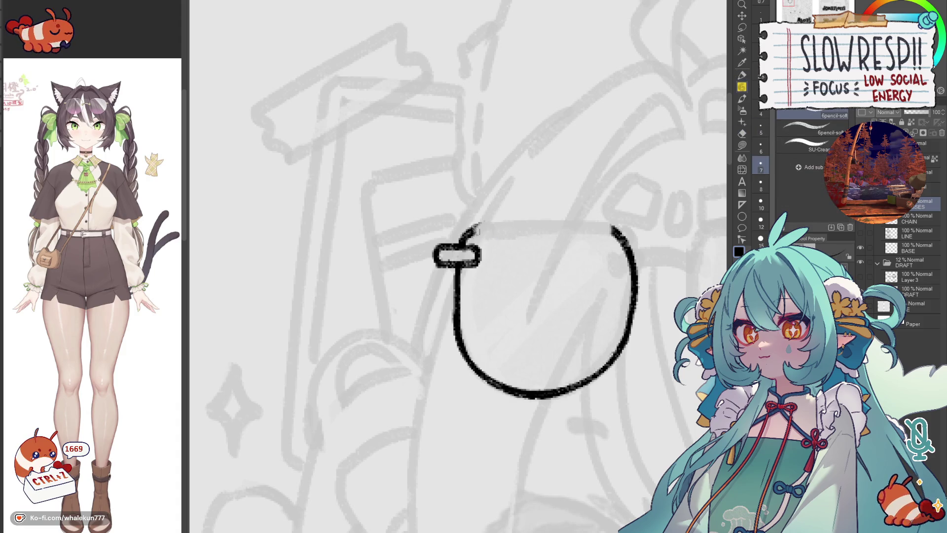
{"action": "mouse_move", "coordinate": [459, 247]}
{"action": "left_mouse_down"}
{"action": "mouse_move", "coordinate": [485, 238]}
{"action": "mouse_move", "coordinate": [485, 223]}
{"action": "left_mouse_up"}
{"action": "key", "text": "ctrl+z"}
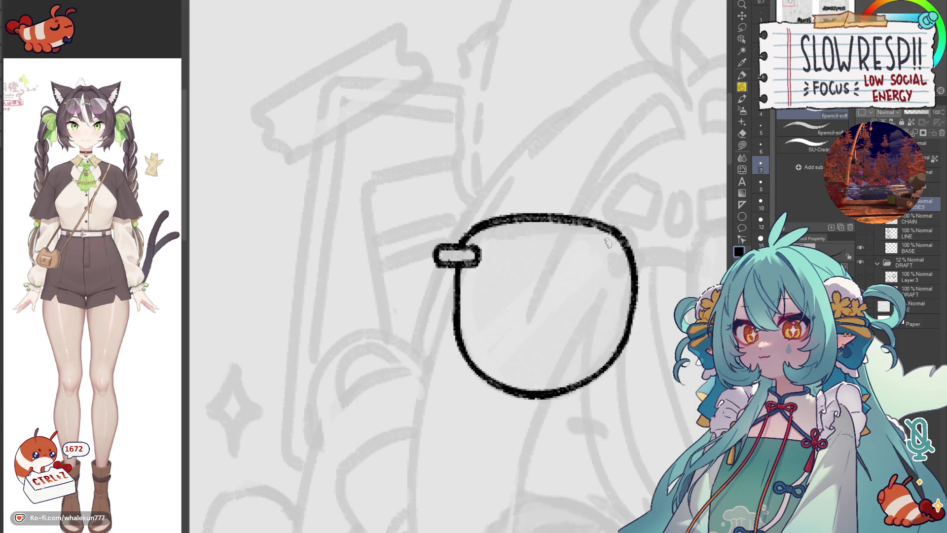
Step: Mirror the view back and forth to judge the lens shape, then switch to liquify warping
{"action": "key", "text": "h"}
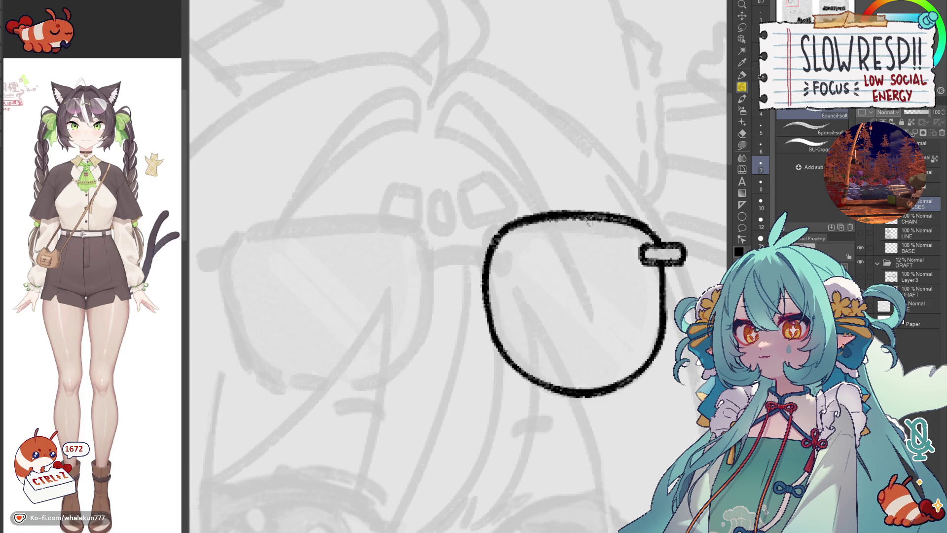
{"action": "key", "text": "h"}
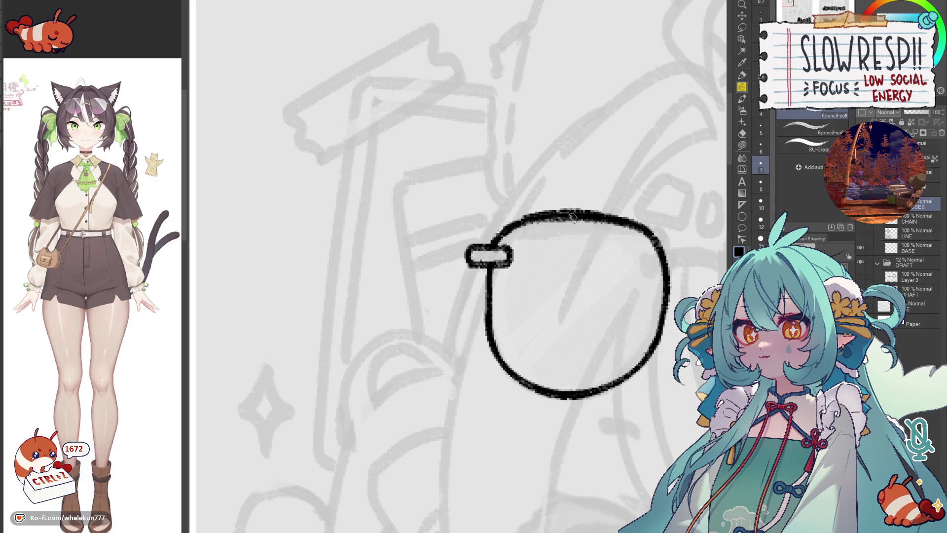
{"action": "key", "text": "h"}
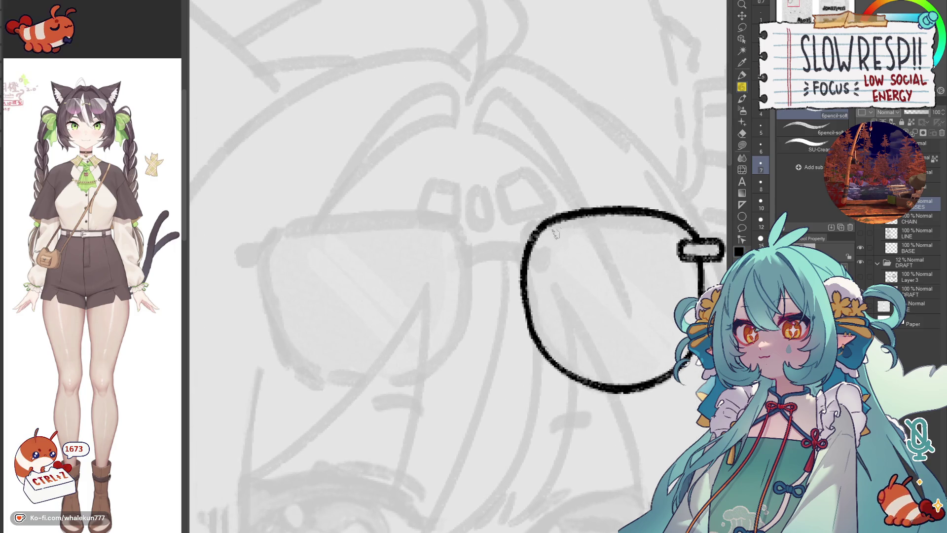
{"action": "key", "text": "h"}
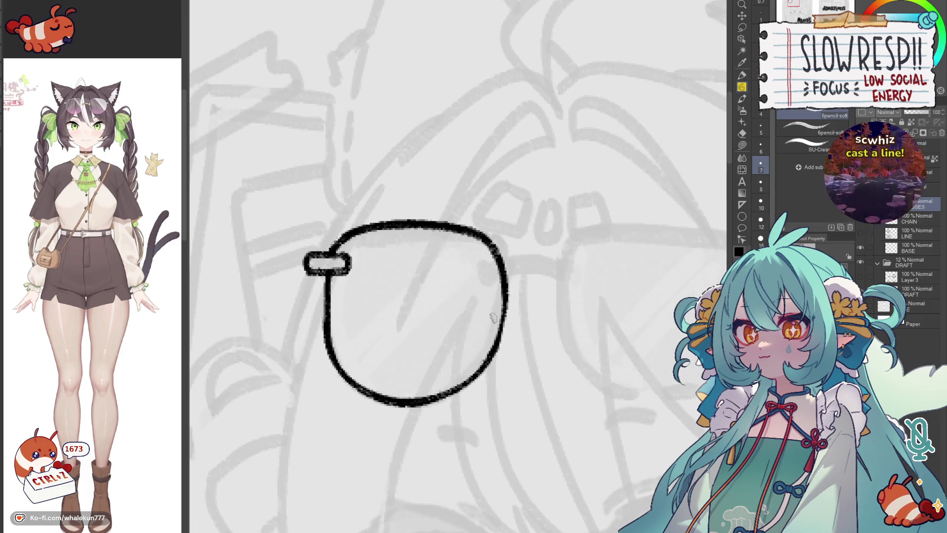
{"action": "scroll", "coordinate": [502, 312], "scroll_direction": "down", "scroll_amount": 2}
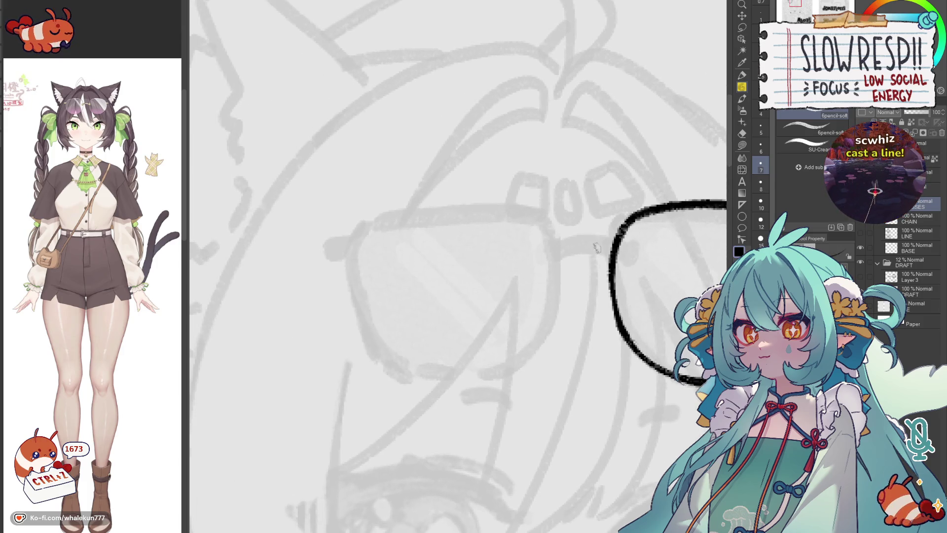
{"action": "scroll", "coordinate": [568, 312], "scroll_direction": "down", "scroll_amount": 2}
{"action": "scroll", "coordinate": [569, 312], "scroll_direction": "up", "scroll_amount": 2}
{"action": "scroll", "coordinate": [560, 290], "scroll_direction": "up", "scroll_amount": 1}
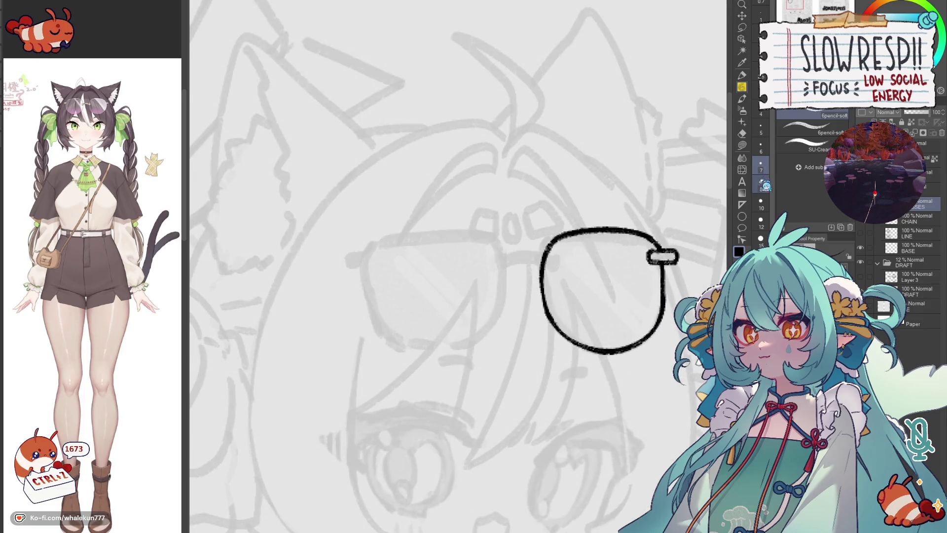
{"action": "key", "text": "j"}
{"action": "key", "text": "h"}
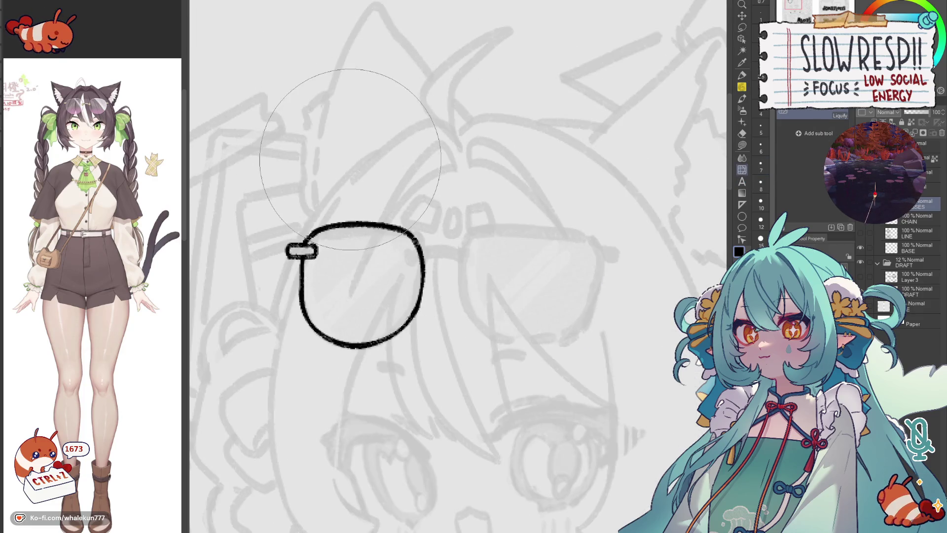
{"action": "key", "text": "ctrl+z"}
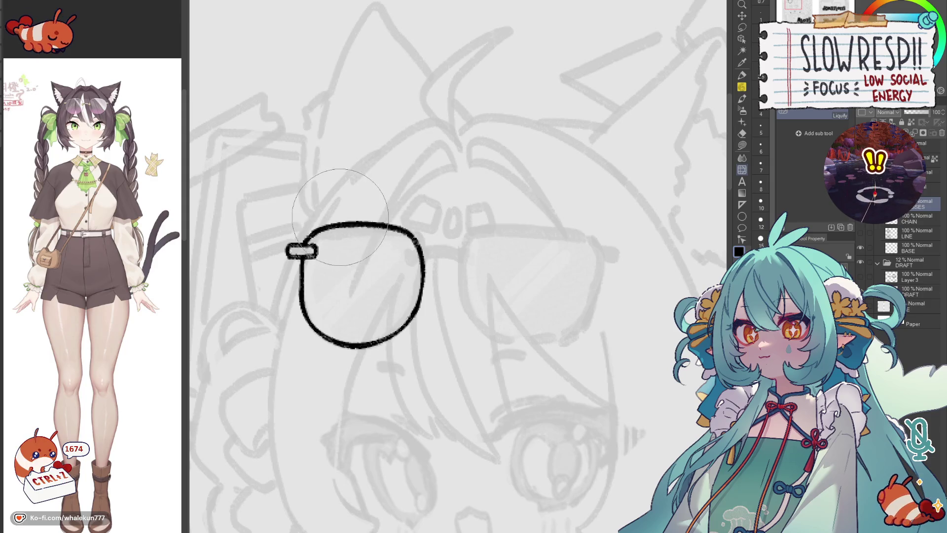
{"action": "key", "text": "h"}
{"action": "key", "text": "p"}
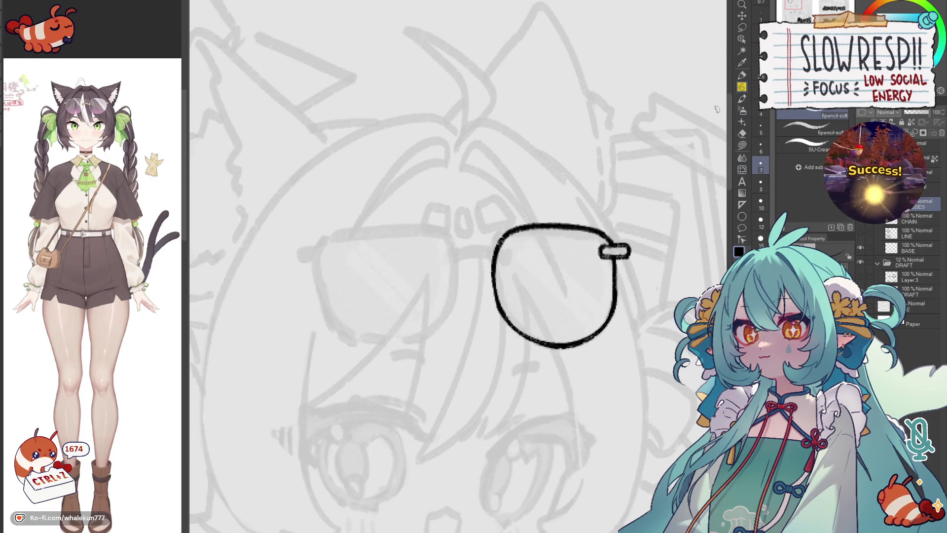
{"action": "left_click_drag", "start_coordinate": [523, 231], "coordinate": [596, 229]}
{"action": "key", "text": "ctrl+z"}
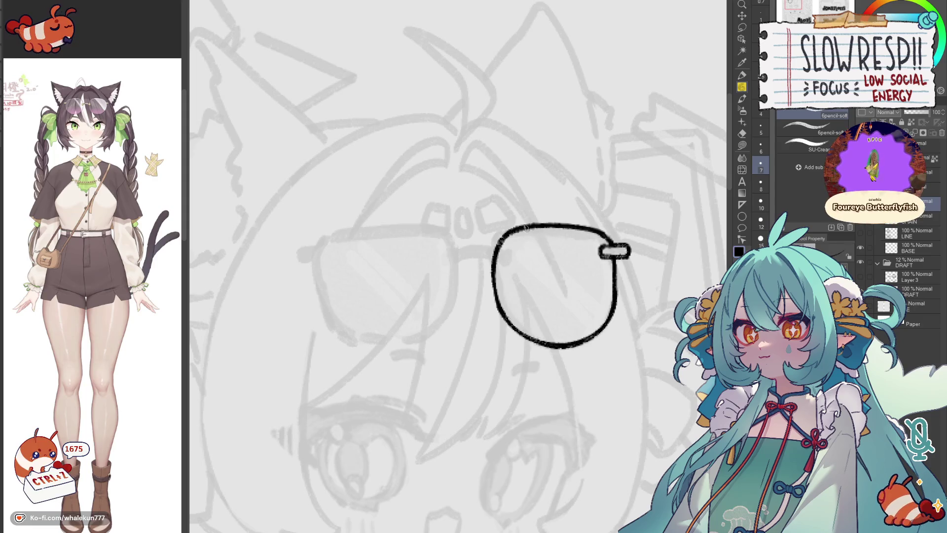
{"action": "key", "text": "h"}
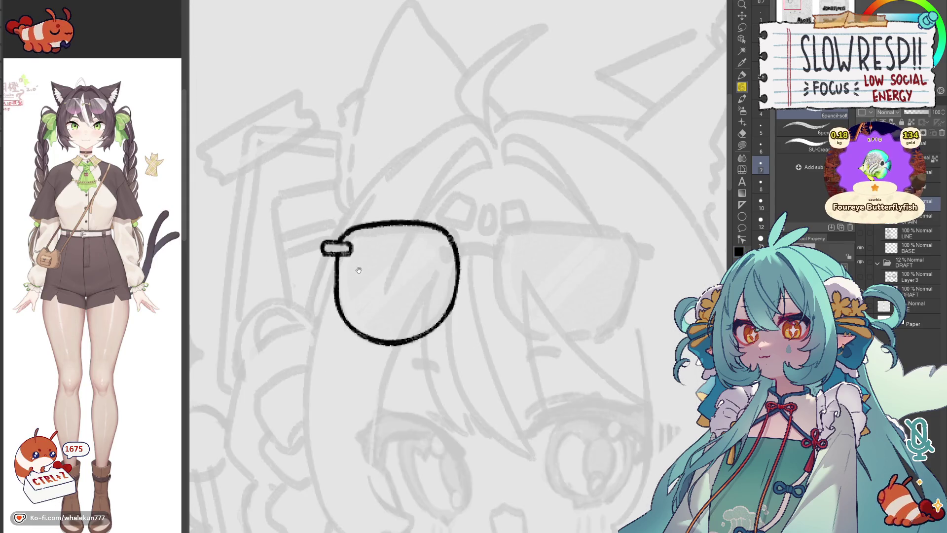
{"action": "key", "text": "ctrl+z"}
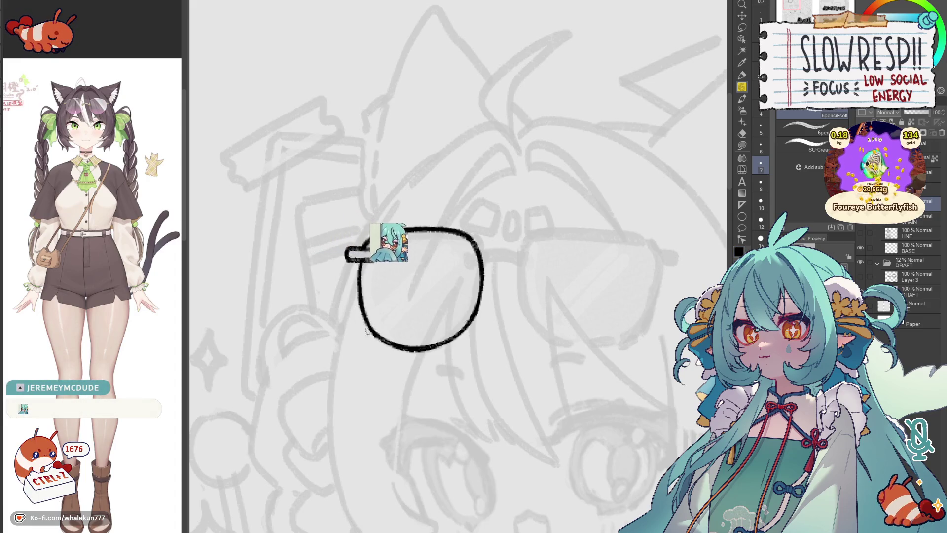
{"action": "key", "text": "ctrl+z"}
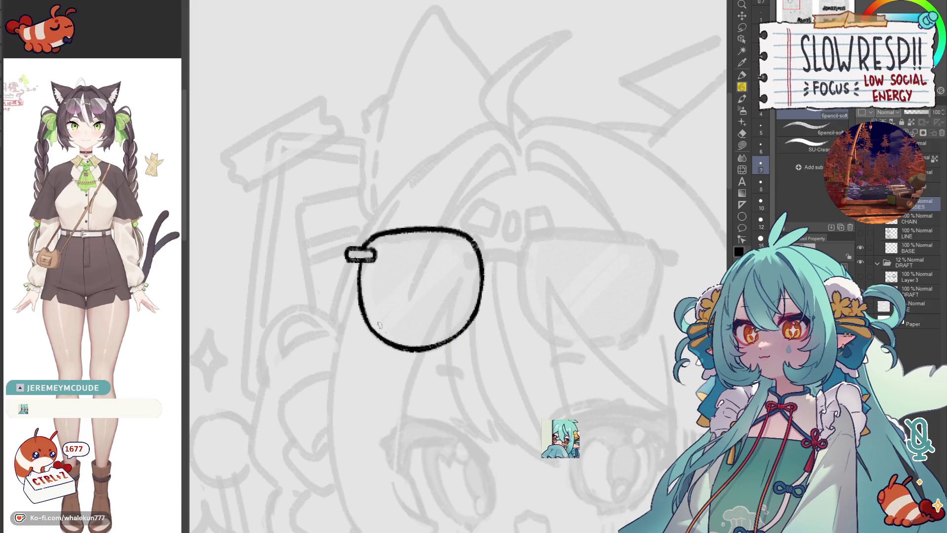
{"action": "key", "text": "h"}
{"action": "key", "text": "ctrl+z"}
{"action": "key", "text": "ctrl+z"}
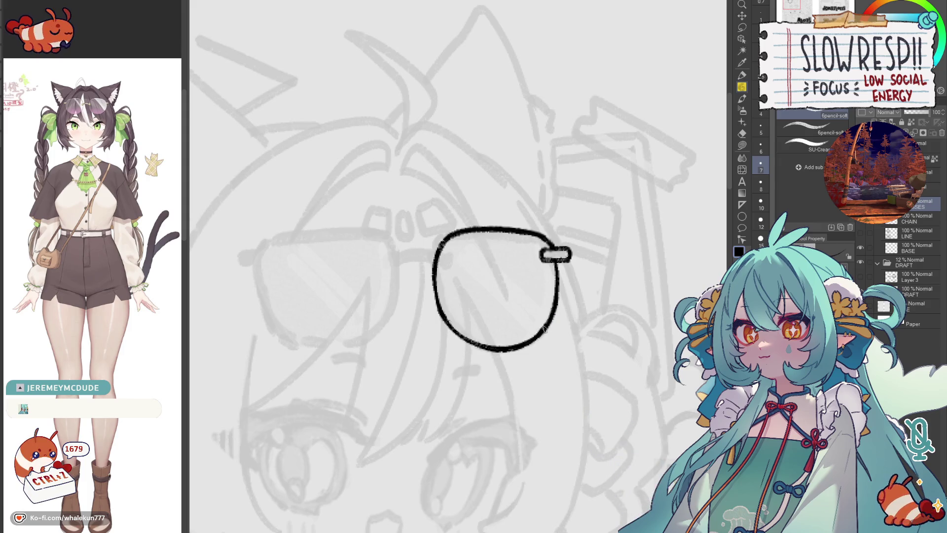
{"action": "left_click_drag", "start_coordinate": [512, 344], "coordinate": [598, 338]}
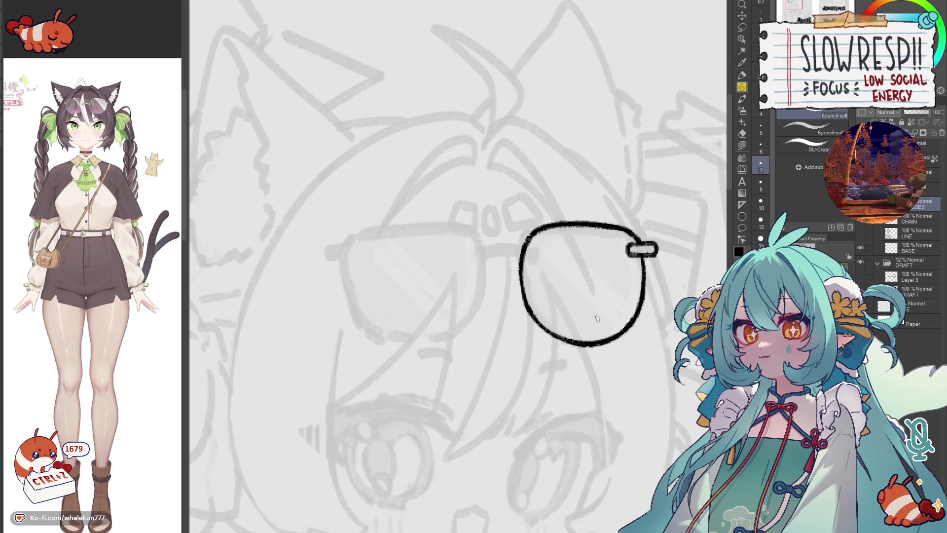
Step: Show the LINE layer faded to 46% opacity behind the lens and compare mirrored
{"action": "left_click", "coordinate": [864, 235]}
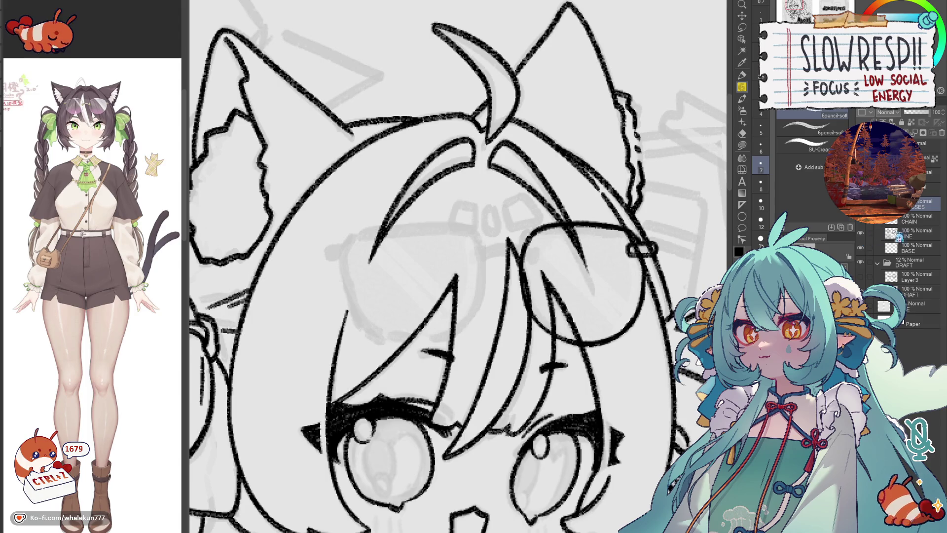
{"action": "left_click_drag", "start_coordinate": [938, 112], "coordinate": [913, 113]}
{"action": "key", "text": "h"}
{"action": "key", "text": "h"}
Step: Lasso-select the lens and nudge it slightly left
{"action": "key", "text": "m"}
{"action": "key", "text": "h"}
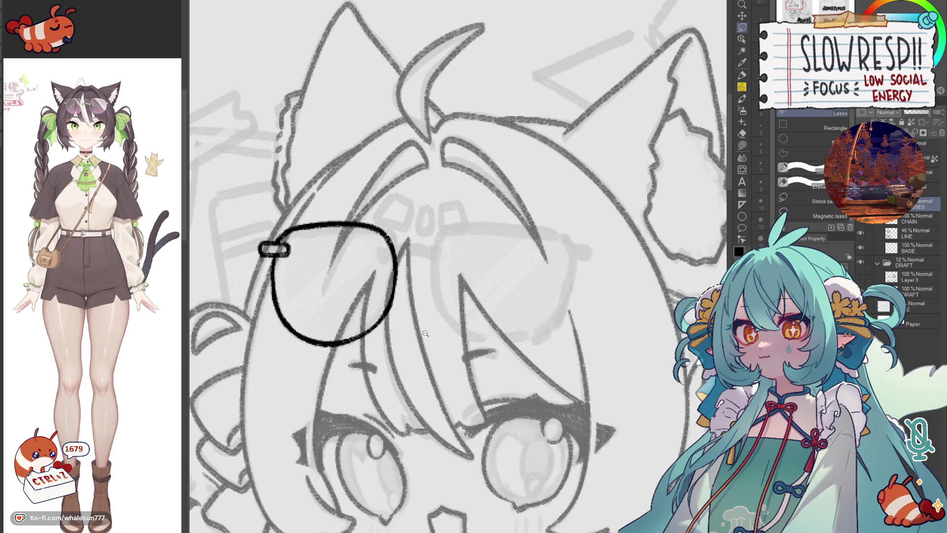
{"action": "left_click", "coordinate": [427, 335], "text": "ctrl+alt"}
{"action": "left_click", "coordinate": [437, 348], "text": "ctrl+alt"}
{"action": "left_click", "coordinate": [443, 326]}
{"action": "left_click_drag", "start_coordinate": [458, 307], "coordinate": [455, 308]}
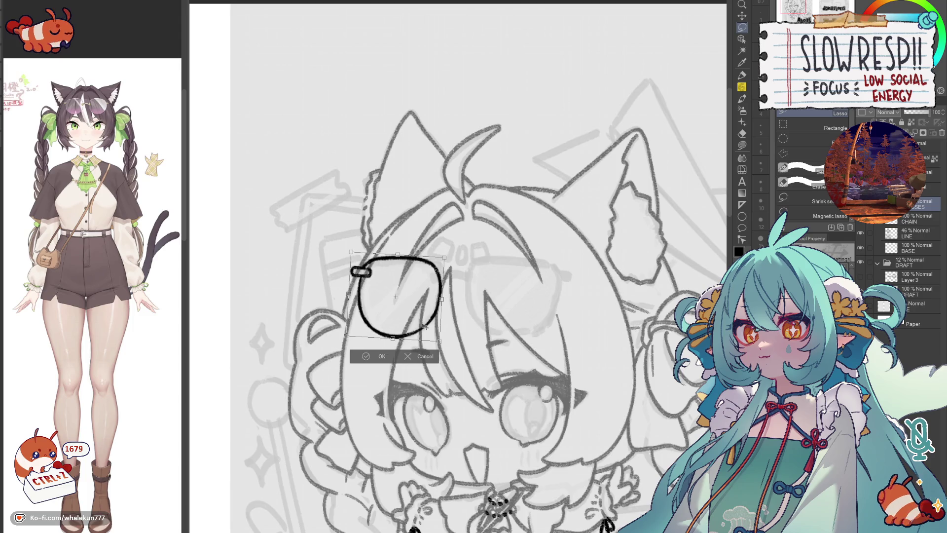
Step: Copy the lens to a new layer, flip it horizontally and move it right as the second lens
{"action": "key", "text": "ctrl+d"}
{"action": "key", "text": "ctrl+c"}
{"action": "key", "text": "ctrl+v"}
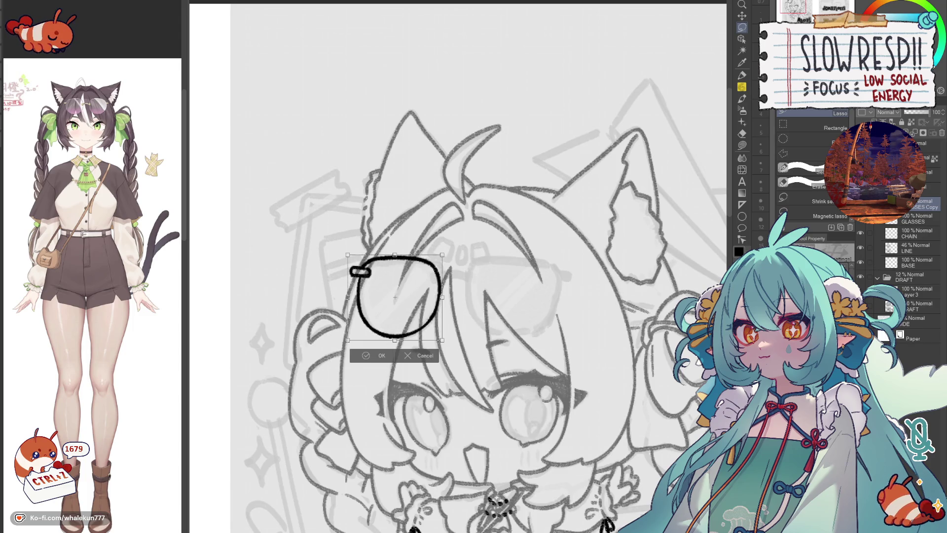
{"action": "key", "text": "ctrl+shift+h"}
{"action": "key", "text": "ctrl+d"}
{"action": "key", "text": "k"}
{"action": "left_click_drag", "start_coordinate": [419, 322], "coordinate": [534, 322]}
Step: Tilt and reposition the left lens slightly with a transform and confirm it
{"action": "key", "text": "ctrl+t"}
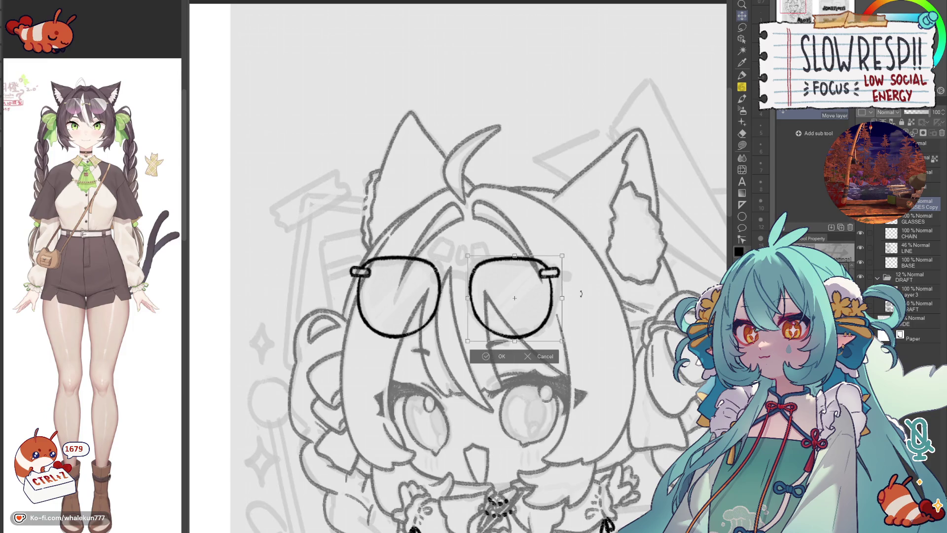
{"action": "key", "text": "h"}
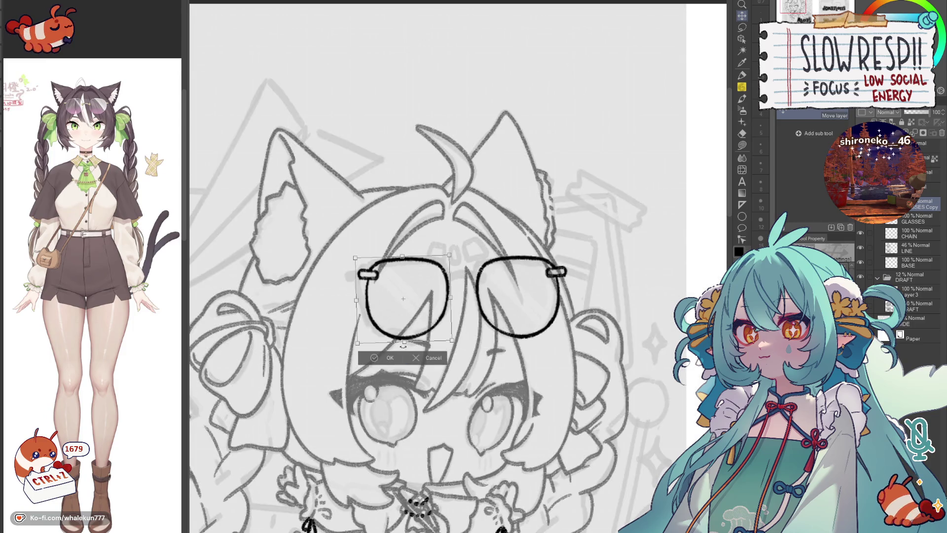
{"action": "left_click_drag", "start_coordinate": [464, 303], "coordinate": [469, 318]}
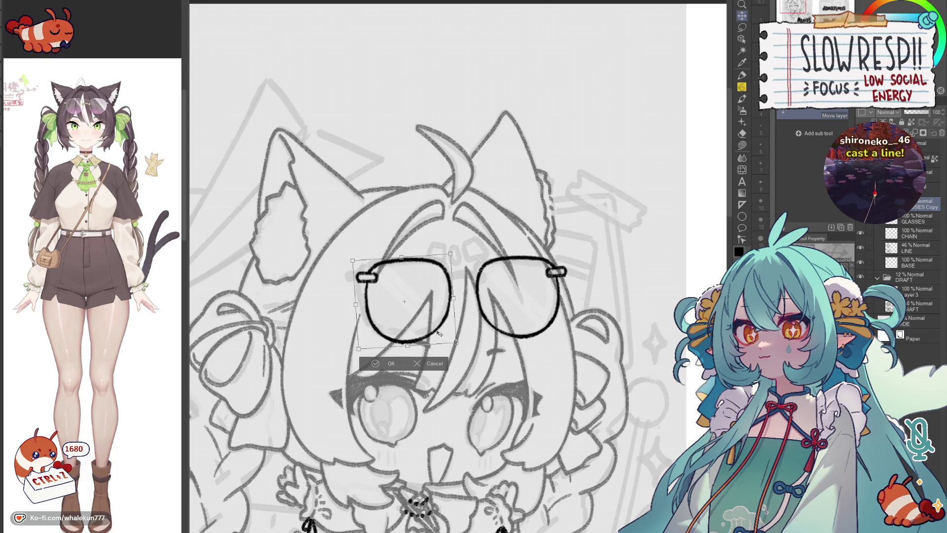
{"action": "left_click_drag", "start_coordinate": [469, 318], "coordinate": [439, 335]}
{"action": "left_click", "coordinate": [378, 367]}
{"action": "key", "text": "h"}
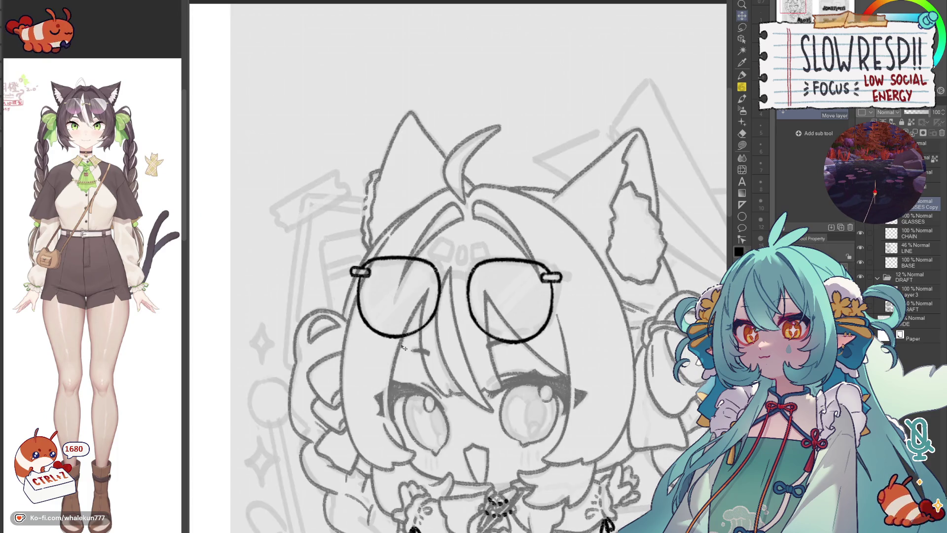
{"action": "key", "text": "h"}
Step: Shrink and narrow the right lens to balance the pair, undo the last tweak, and switch to the pencil
{"action": "key", "text": "ctrl+t"}
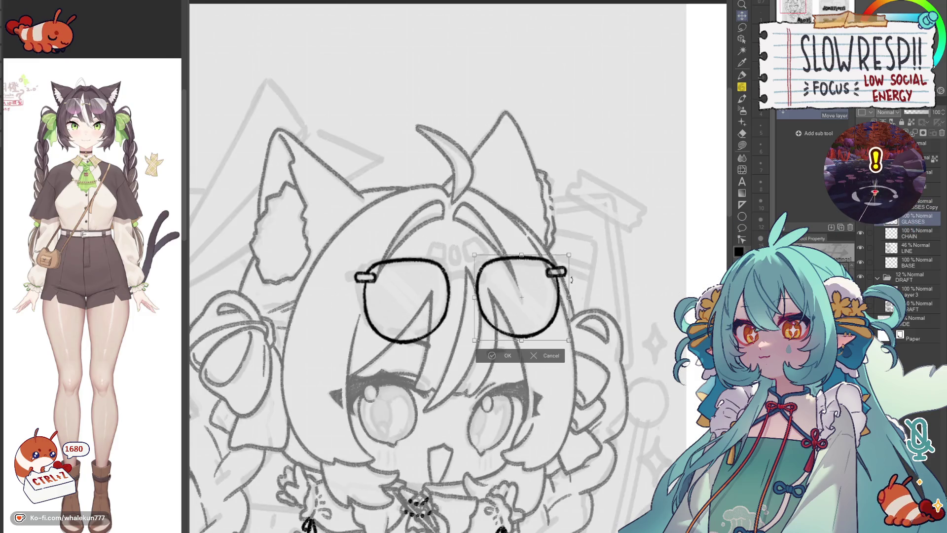
{"action": "left_click_drag", "start_coordinate": [543, 310], "coordinate": [549, 312]}
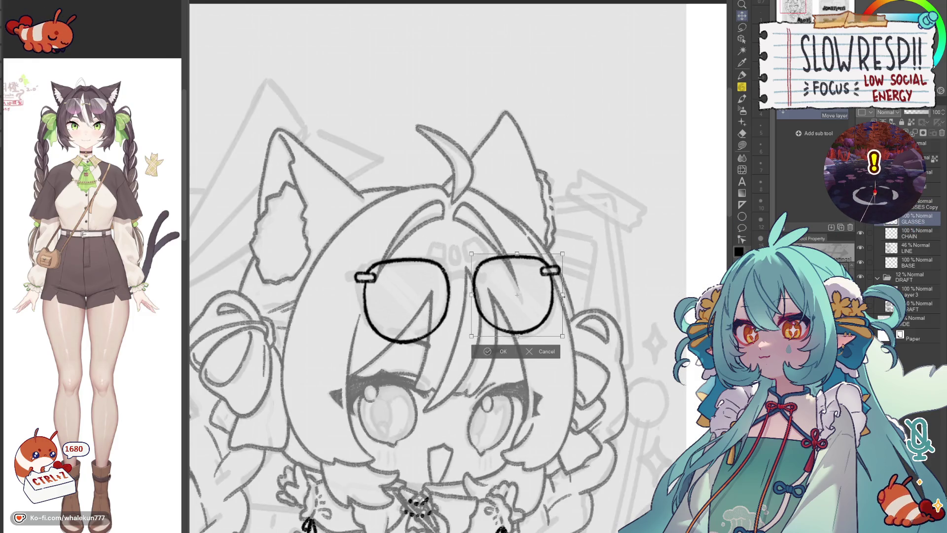
{"action": "left_click_drag", "start_coordinate": [564, 254], "coordinate": [559, 256]}
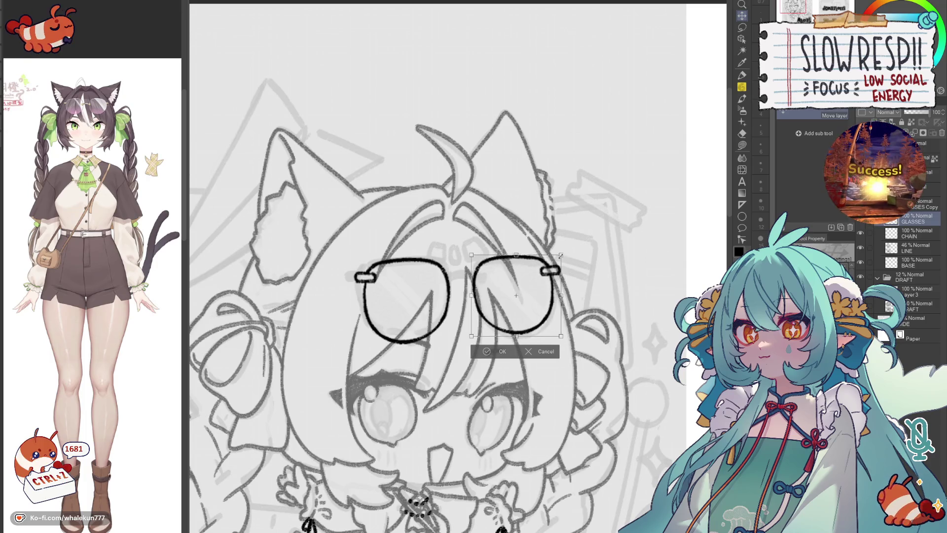
{"action": "key", "text": "h"}
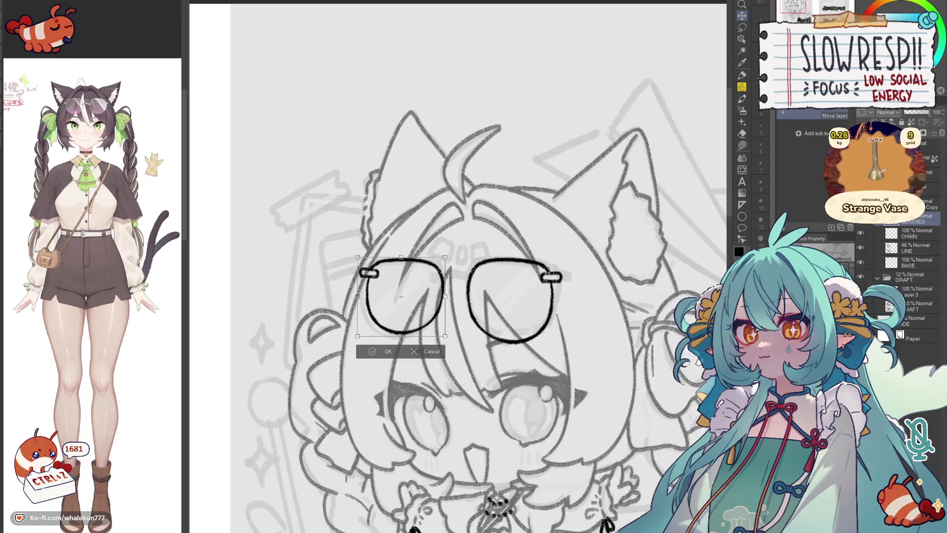
{"action": "key", "text": "h"}
{"action": "left_click_drag", "start_coordinate": [563, 296], "coordinate": [573, 292]}
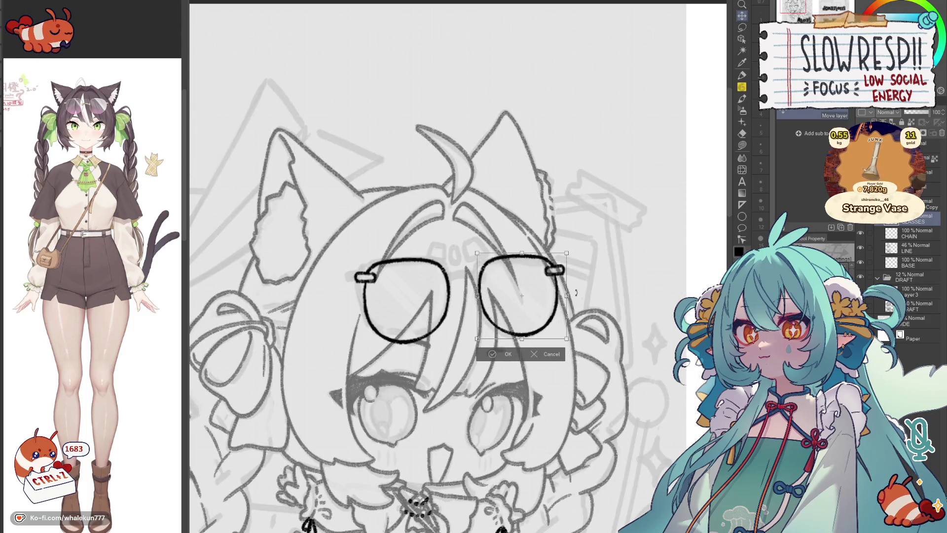
{"action": "left_click", "coordinate": [503, 353]}
{"action": "key", "text": "ctrl+z"}
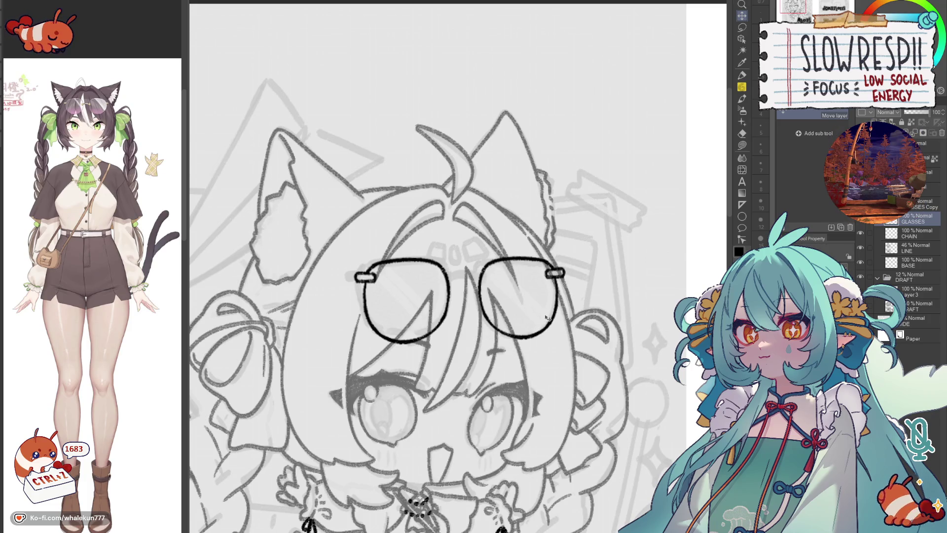
{"action": "key", "text": "h"}
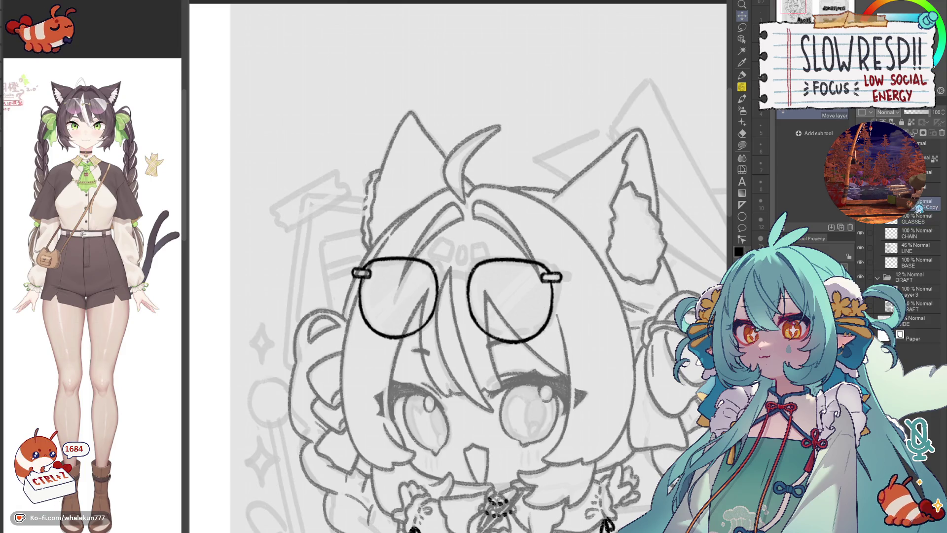
{"action": "key", "text": "p"}
{"action": "scroll", "coordinate": [447, 286], "scroll_direction": "up", "scroll_amount": 2}
{"action": "scroll", "coordinate": [448, 288], "scroll_direction": "up", "scroll_amount": 1}
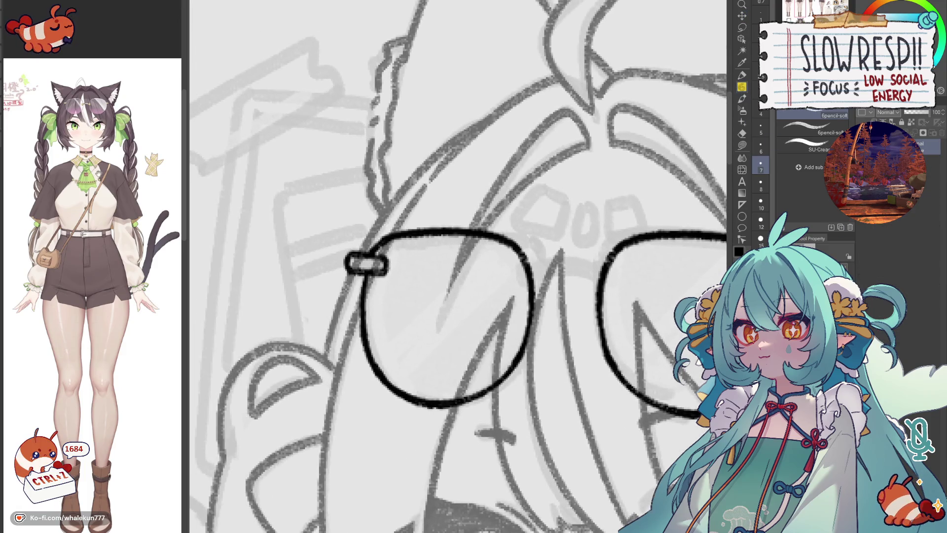
Step: Undo the short old bridge stroke and draw a bold nose bridge joining the two lenses
{"action": "left_click_drag", "start_coordinate": [548, 275], "coordinate": [426, 271]}
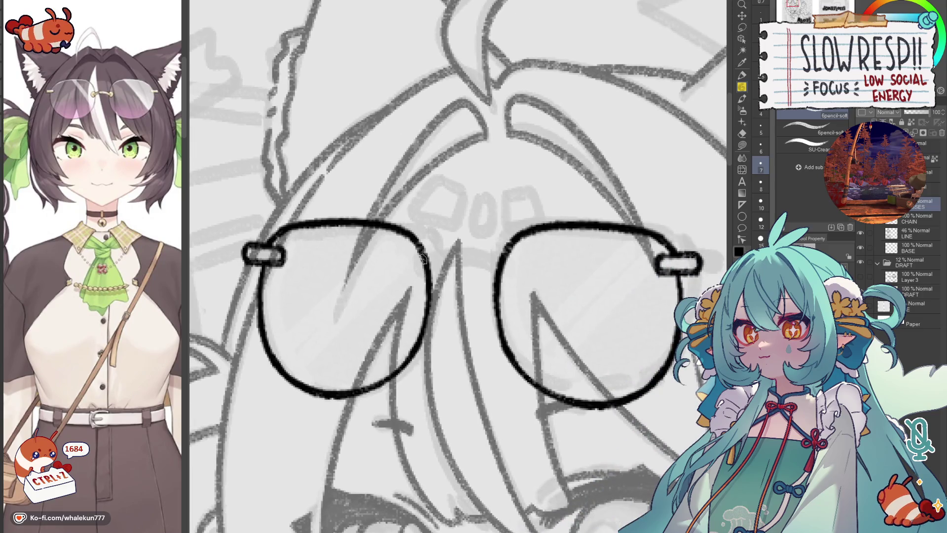
{"action": "key", "text": "ctrl+z"}
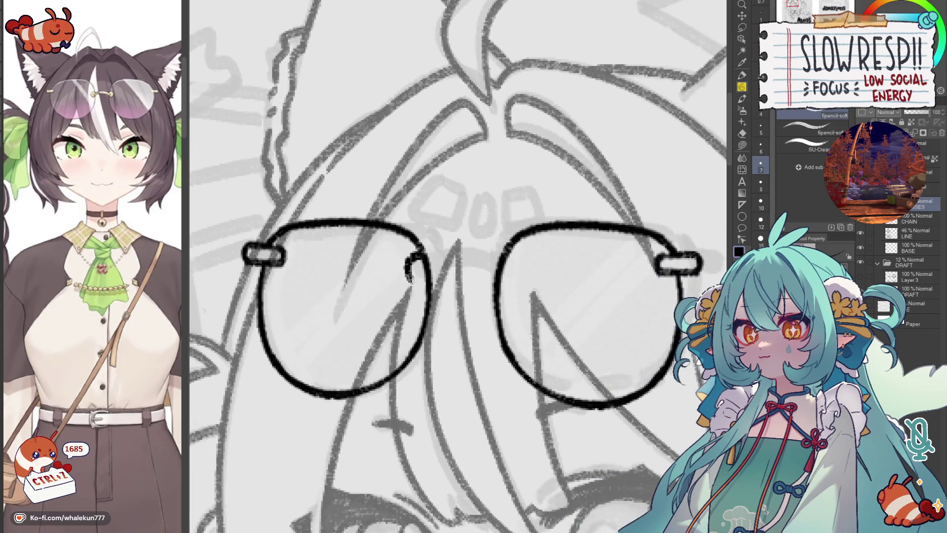
{"action": "key", "text": "ctrl+z"}
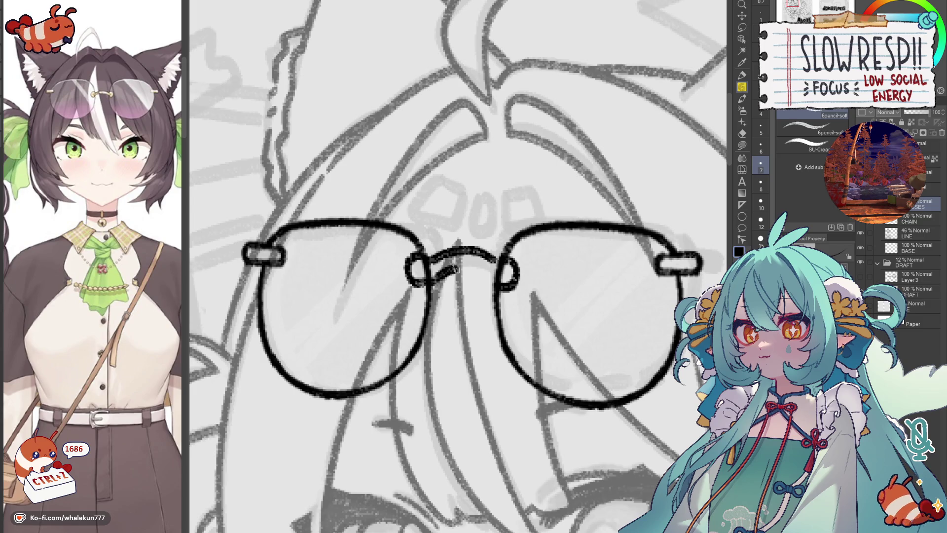
{"action": "left_click_drag", "start_coordinate": [418, 272], "coordinate": [510, 278]}
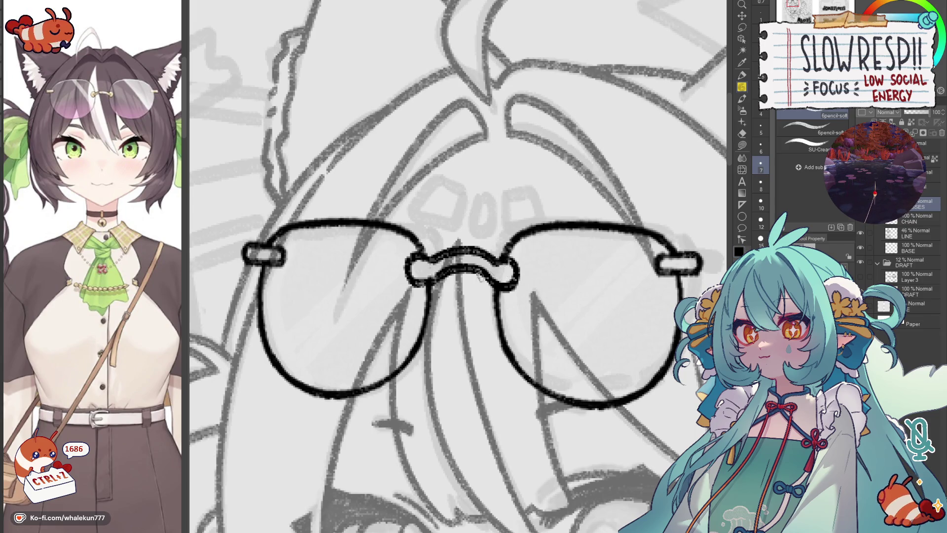
{"action": "scroll", "coordinate": [462, 243], "scroll_direction": "down", "scroll_amount": 2}
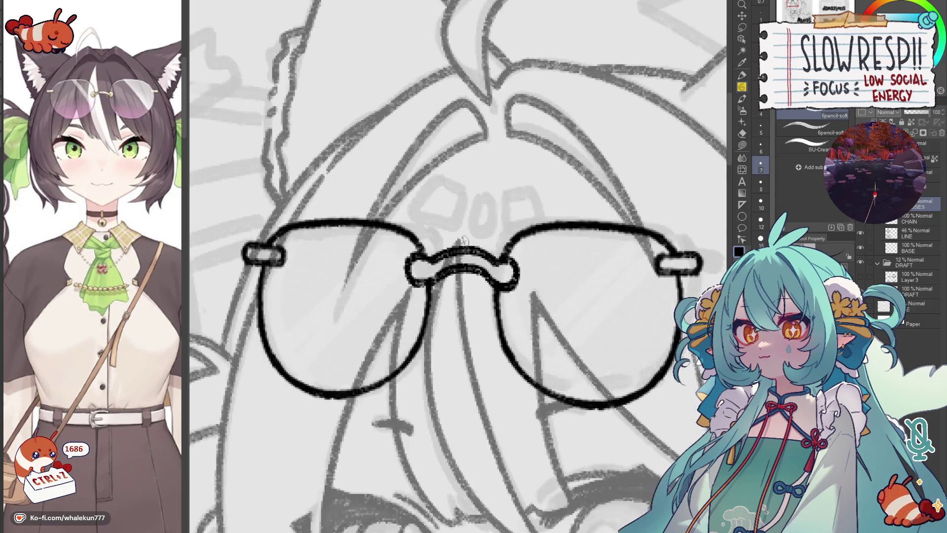
{"action": "scroll", "coordinate": [465, 281], "scroll_direction": "down", "scroll_amount": 1}
{"action": "scroll", "coordinate": [470, 332], "scroll_direction": "down", "scroll_amount": 1}
{"action": "scroll", "coordinate": [477, 404], "scroll_direction": "down", "scroll_amount": 2}
{"action": "scroll", "coordinate": [477, 404], "scroll_direction": "up", "scroll_amount": 2}
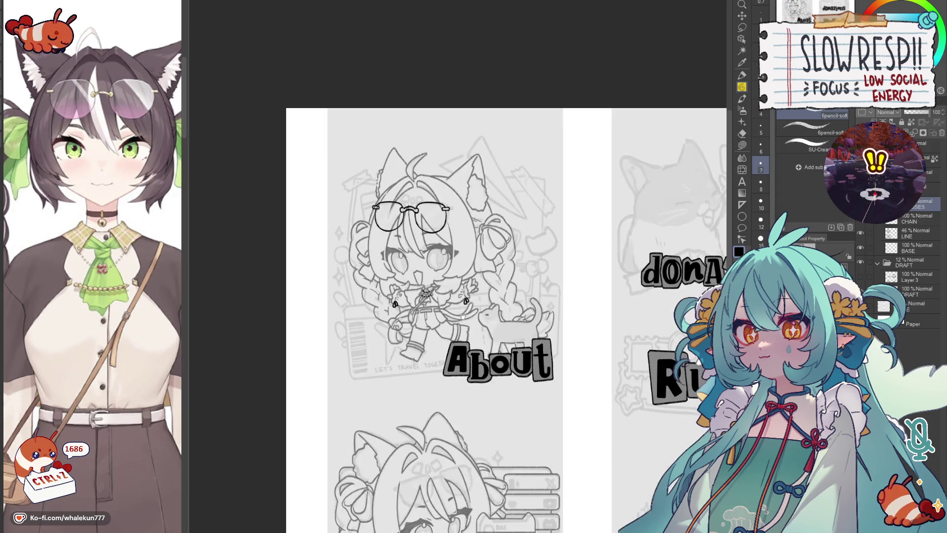
Step: Restore the LINE layer to 100% opacity and paste a glasses copy onto the Socials character's face
{"action": "left_click", "coordinate": [924, 232]}
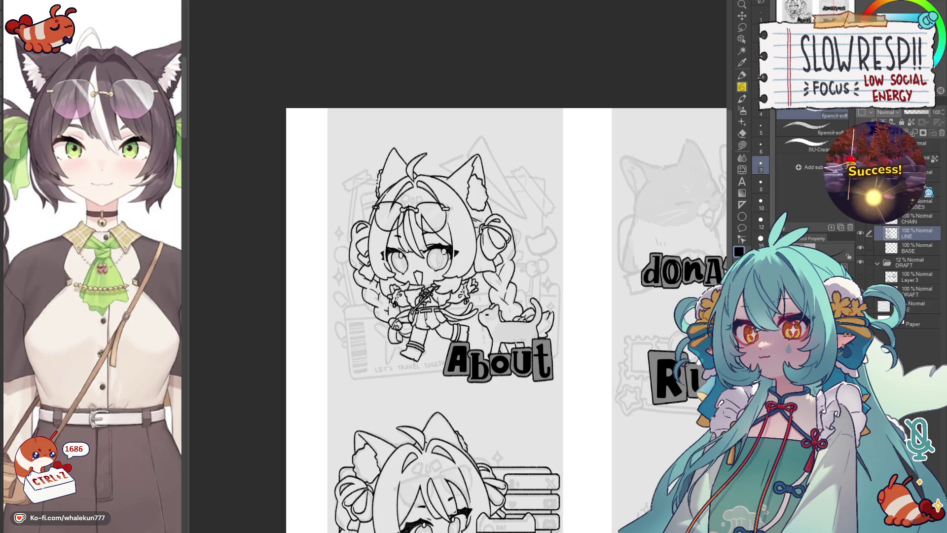
{"action": "left_click_drag", "start_coordinate": [524, 374], "coordinate": [535, 273]}
{"action": "key", "text": "ctrl+v"}
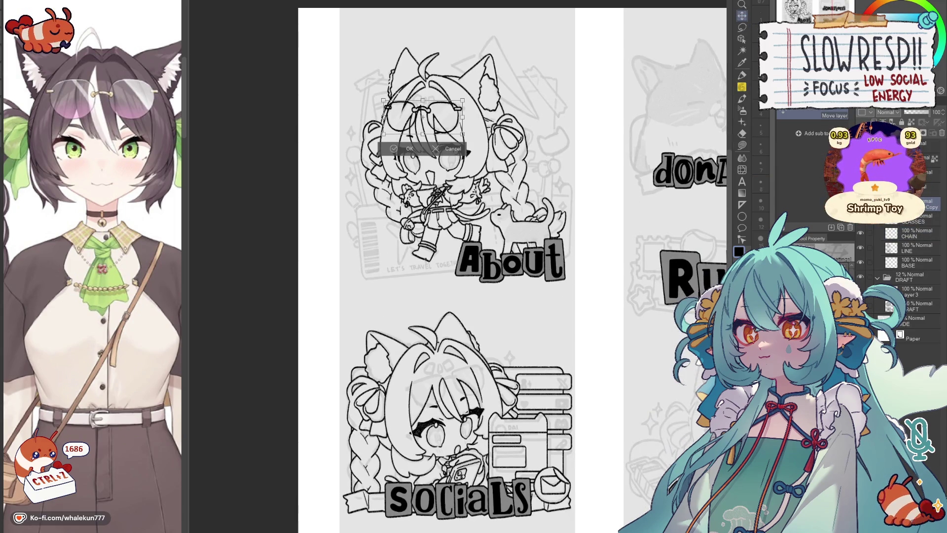
{"action": "key", "text": "Return"}
{"action": "key", "text": "ctrl+v"}
{"action": "mouse_move", "coordinate": [444, 126]}
{"action": "left_mouse_down"}
{"action": "mouse_move", "coordinate": [519, 400]}
{"action": "mouse_move", "coordinate": [490, 395]}
{"action": "mouse_move", "coordinate": [474, 409]}
{"action": "left_mouse_up"}
Step: Tilt the copied glasses to match the Socials head, apply, and merge the copy into the glasses layer
{"action": "key", "text": "ctrl+t"}
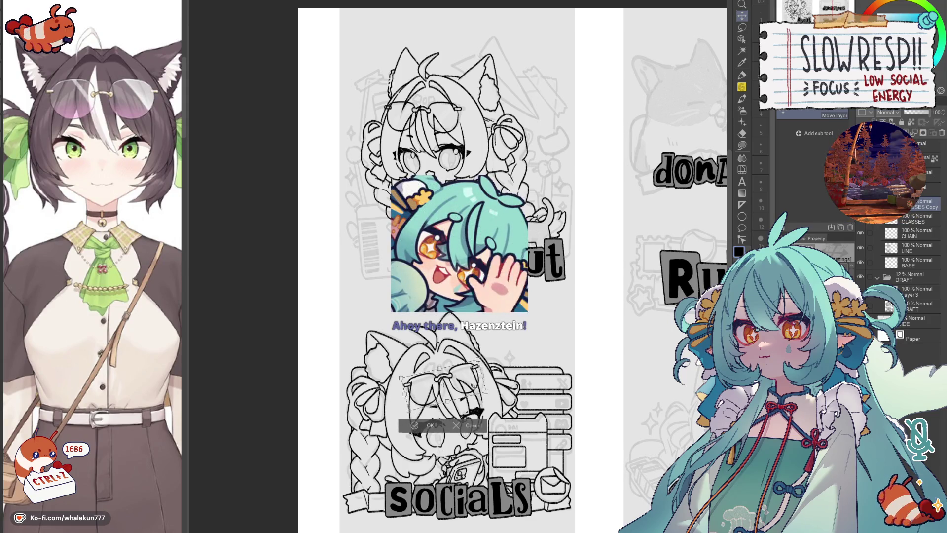
{"action": "left_click_drag", "start_coordinate": [471, 385], "coordinate": [471, 387]}
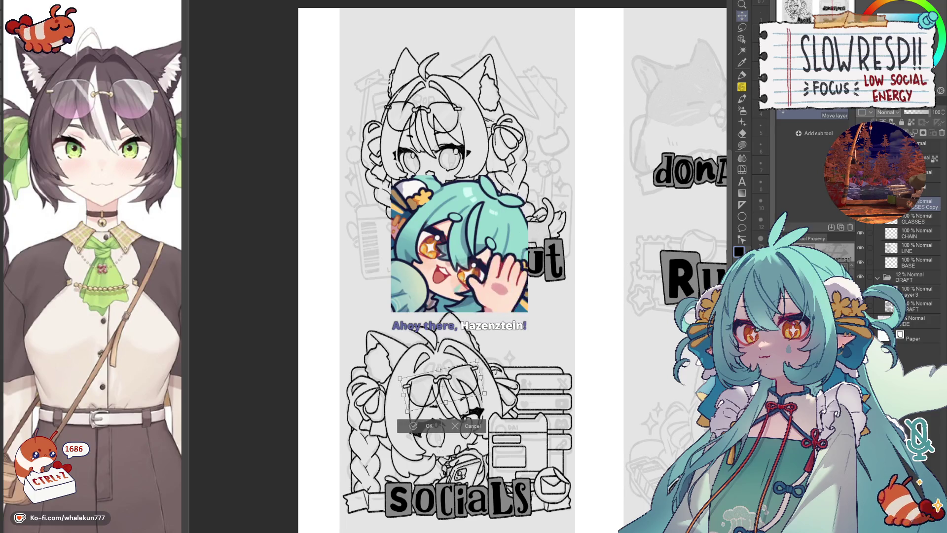
{"action": "key", "text": "Return"}
{"action": "left_click_drag", "start_coordinate": [524, 372], "coordinate": [498, 318]}
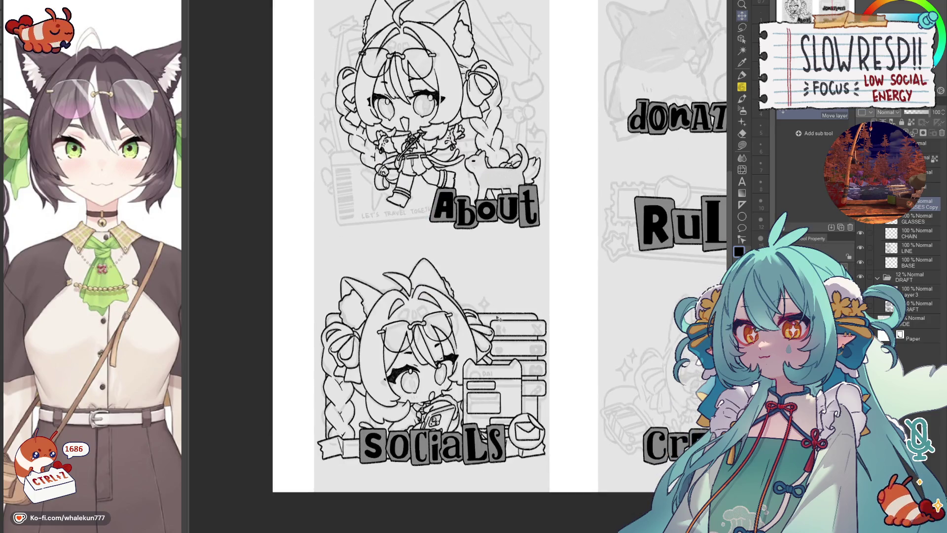
{"action": "key", "text": "ctrl+e"}
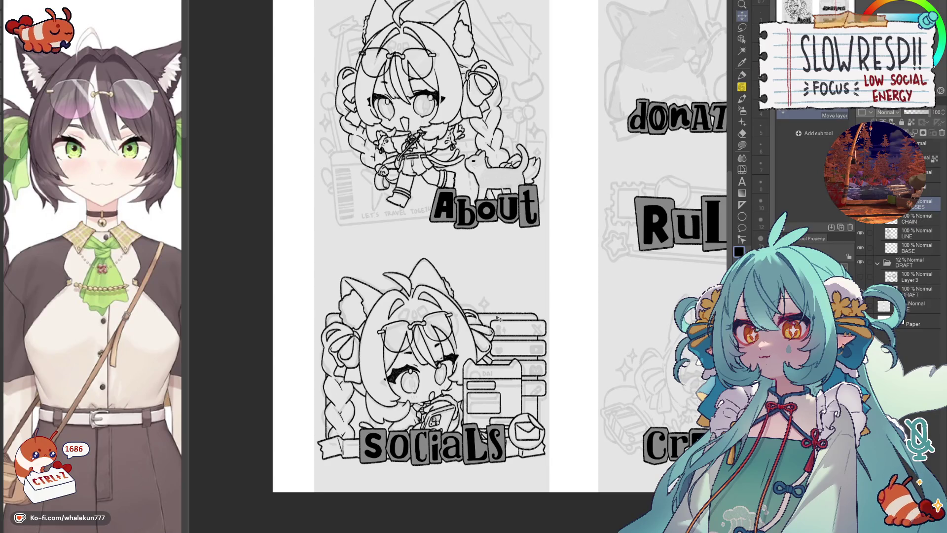
Step: Lasso the About character's head and tilt it slightly counterclockwise
{"action": "left_click_drag", "start_coordinate": [496, 317], "coordinate": [514, 443]}
{"action": "key", "text": "m"}
{"action": "left_click_drag", "start_coordinate": [334, 118], "coordinate": [473, 178]}
{"action": "left_click_drag", "start_coordinate": [552, 166], "coordinate": [548, 152]}
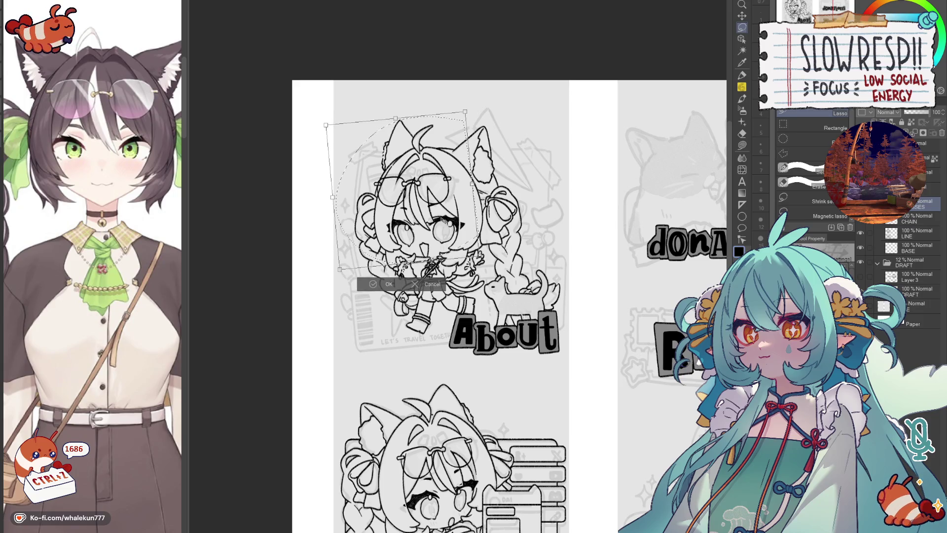
Step: Apply the About head tilt, then lasso the Socials head, lower it slightly and apply
{"action": "key", "text": "h"}
{"action": "left_click", "coordinate": [500, 284]}
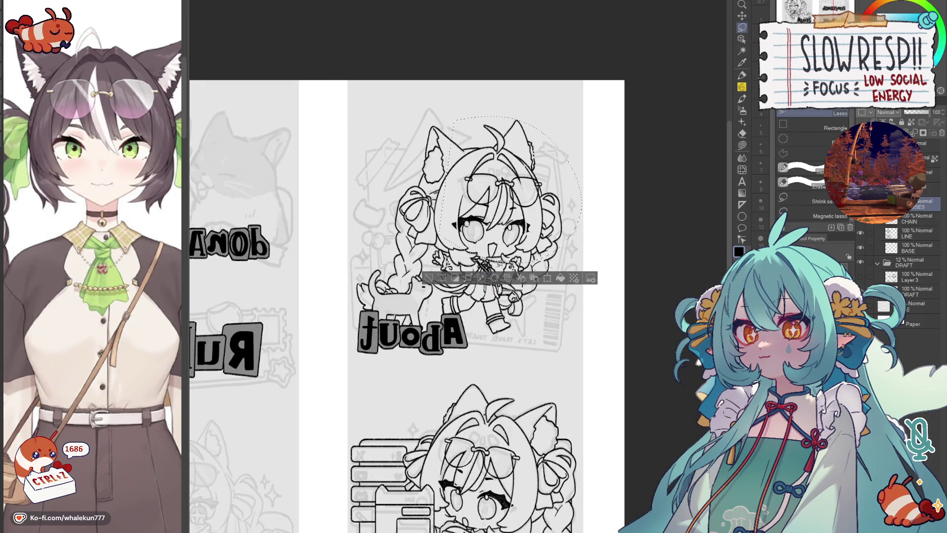
{"action": "scroll", "coordinate": [529, 317], "scroll_direction": "down", "scroll_amount": 2}
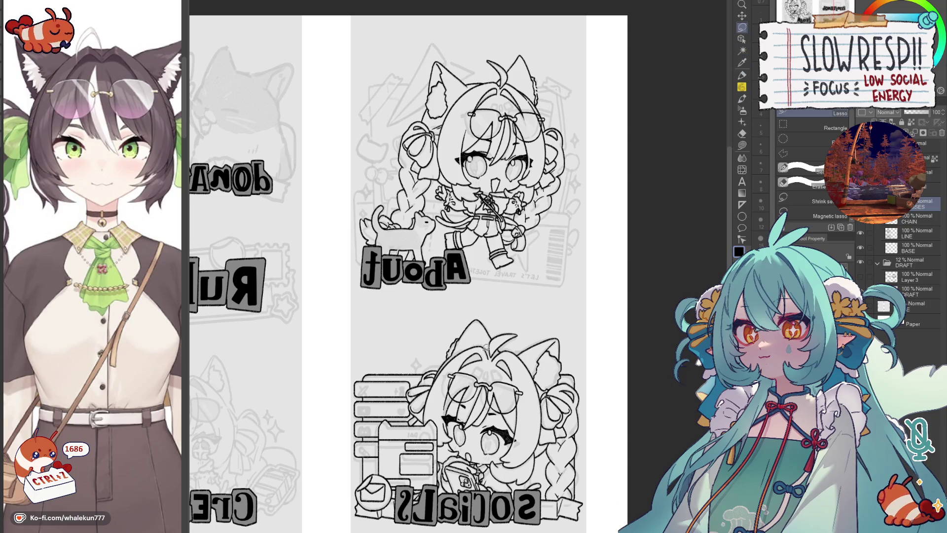
{"action": "left_click_drag", "start_coordinate": [489, 349], "coordinate": [551, 392]}
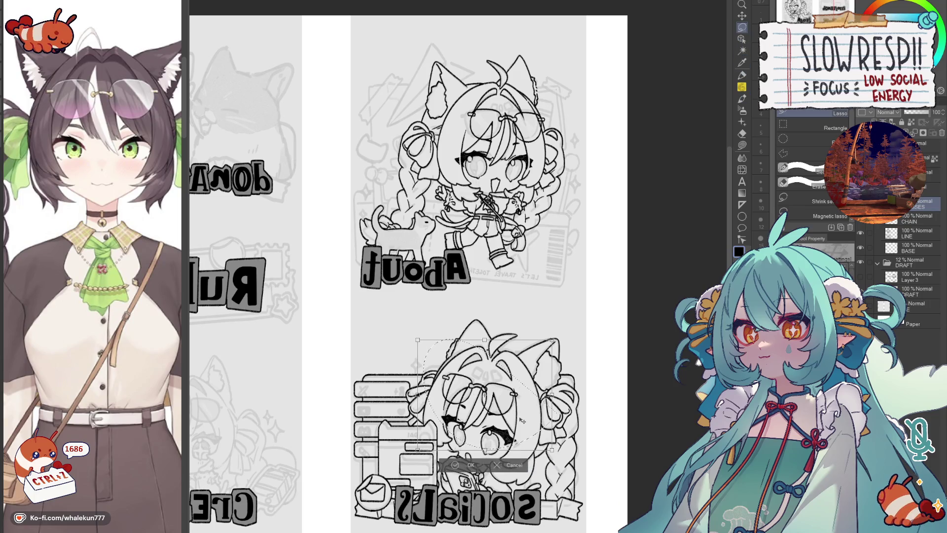
{"action": "key", "text": "ctrl+t"}
{"action": "left_click_drag", "start_coordinate": [524, 415], "coordinate": [524, 421]}
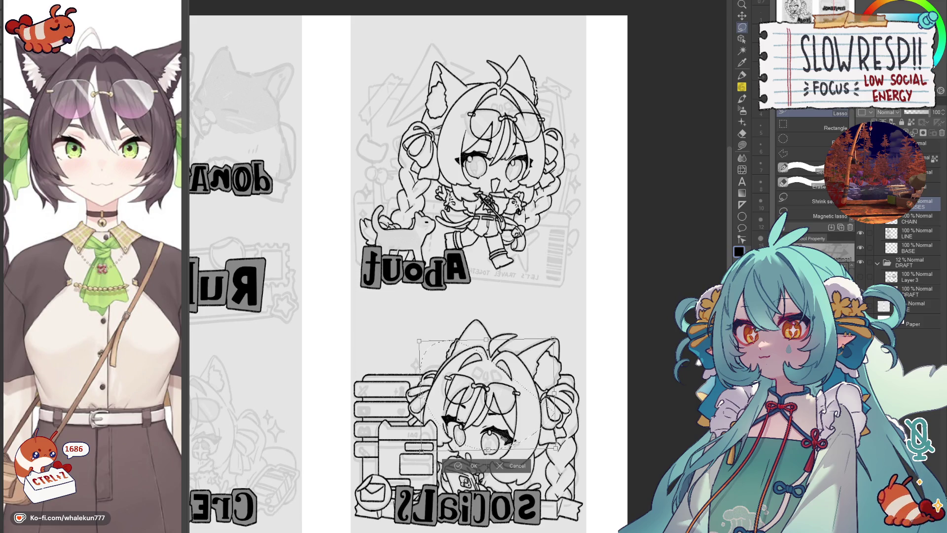
{"action": "left_click", "coordinate": [474, 465]}
{"action": "key", "text": "h"}
{"action": "scroll", "coordinate": [598, 359], "scroll_direction": "down", "scroll_amount": 2}
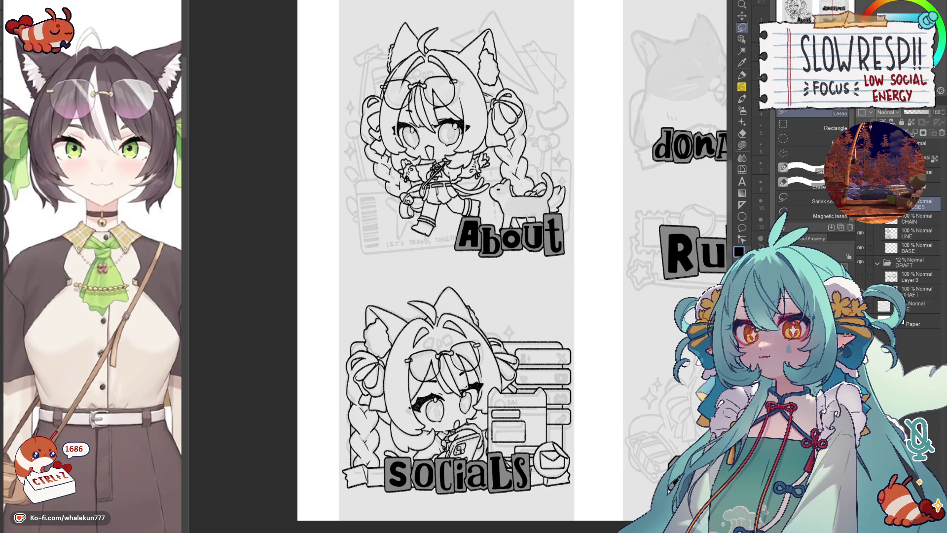
Step: Pan toward the Donations and Rules panels and switch to moving layer content
{"action": "left_click_drag", "start_coordinate": [658, 340], "coordinate": [568, 336]}
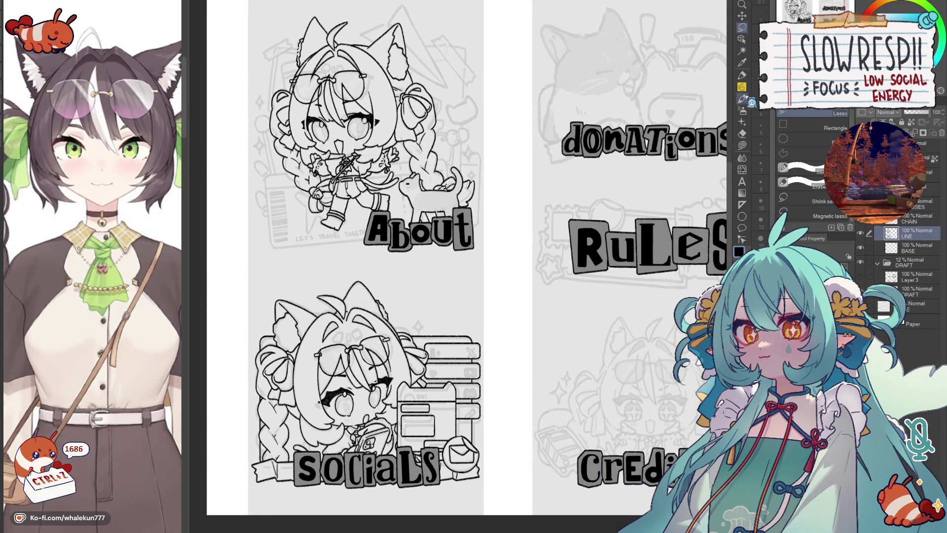
{"action": "key", "text": "p"}
{"action": "scroll", "coordinate": [527, 319], "scroll_direction": "up", "scroll_amount": 1}
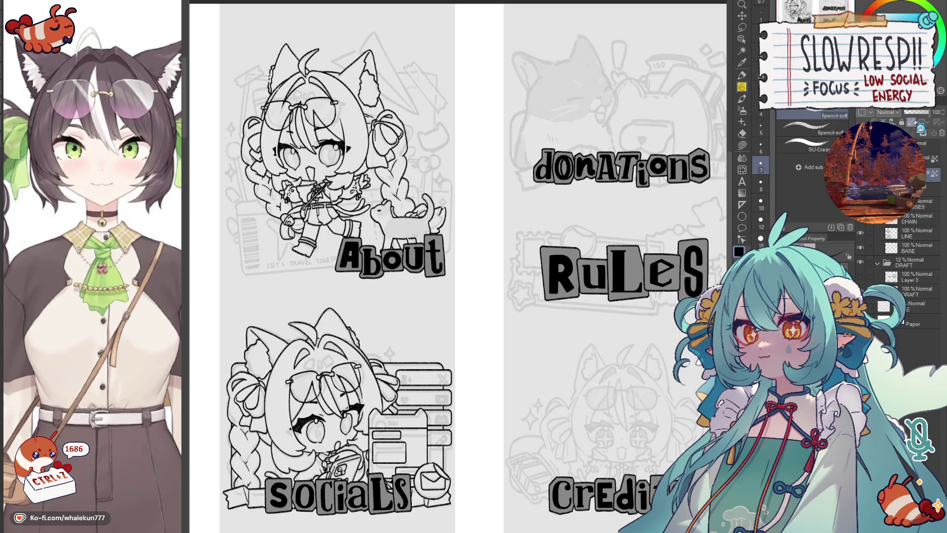
{"action": "key", "text": "k"}
{"action": "left_click_drag", "start_coordinate": [548, 320], "coordinate": [521, 279]}
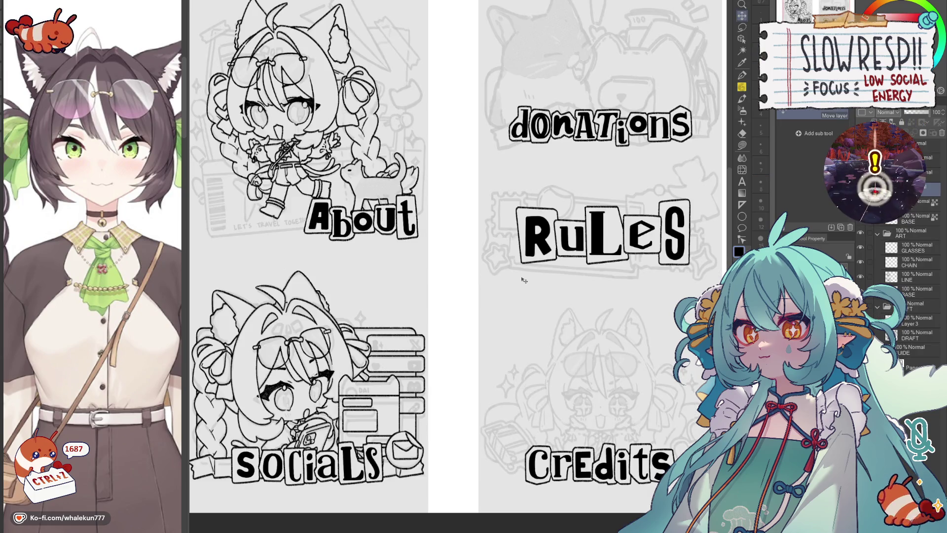
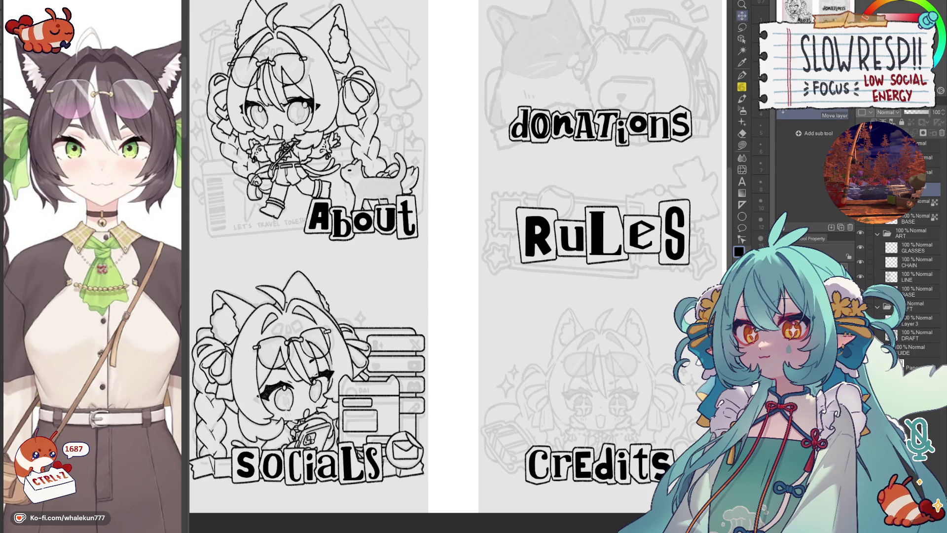
Step: Check the inking with a flipped view, then add a new raster layer above LINE and ready the ruler
{"action": "key", "text": "p"}
{"action": "key", "text": "h"}
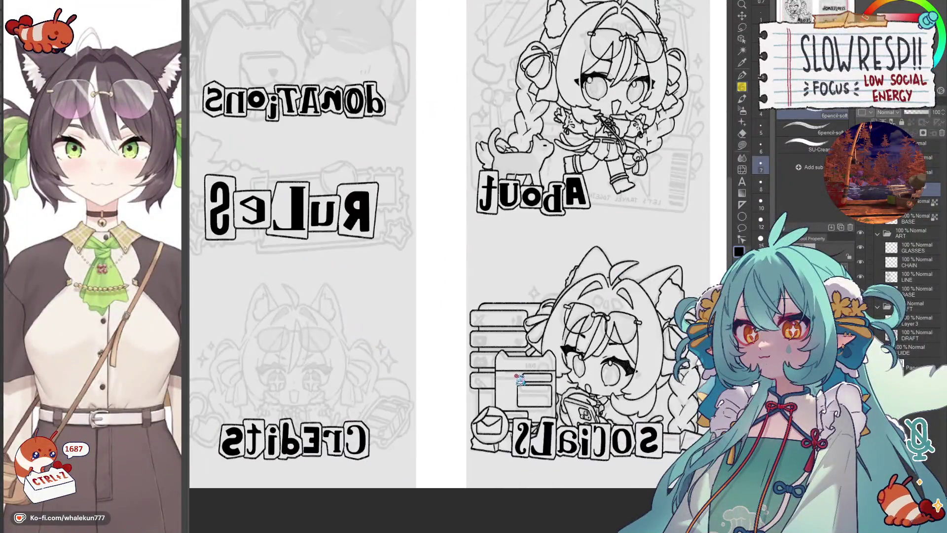
{"action": "key", "text": "h"}
{"action": "scroll", "coordinate": [511, 415], "scroll_direction": "down", "scroll_amount": 3}
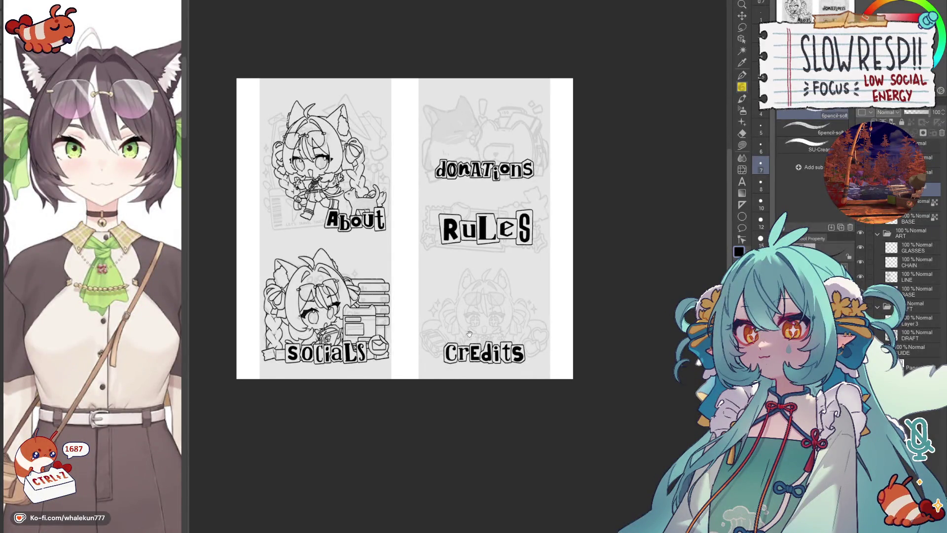
{"action": "left_click", "coordinate": [924, 273]}
{"action": "key", "text": "ctrl+shift+n"}
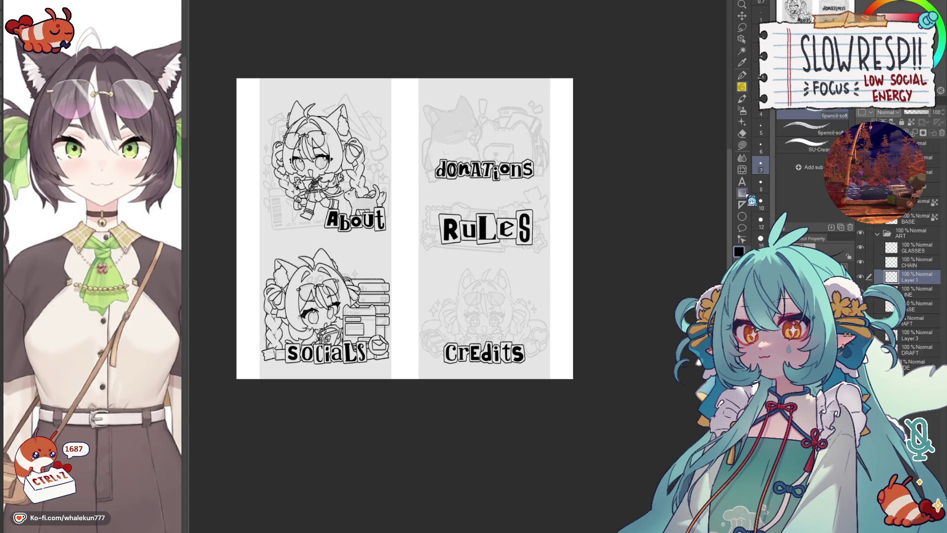
{"action": "key", "text": "u"}
{"action": "scroll", "coordinate": [484, 326], "scroll_direction": "up", "scroll_amount": 5}
{"action": "scroll", "coordinate": [485, 326], "scroll_direction": "up", "scroll_amount": 2}
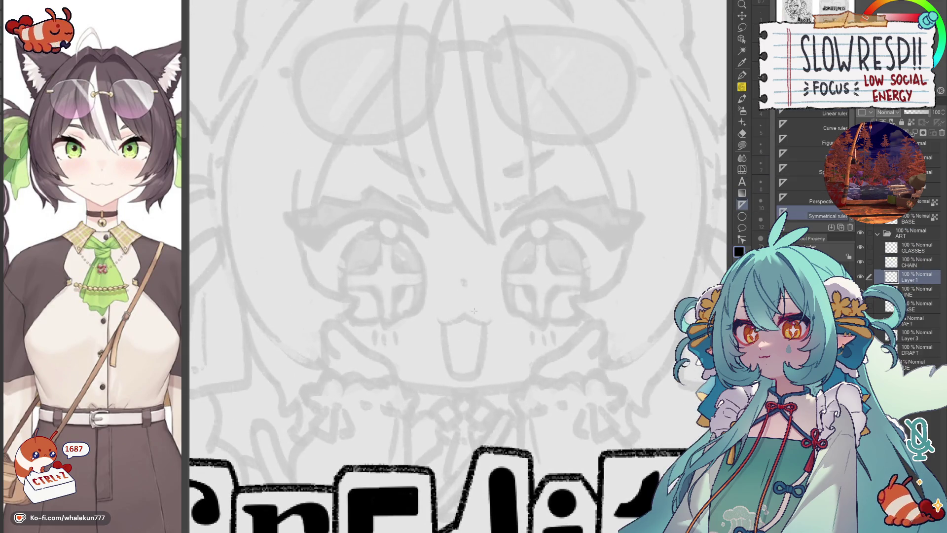
Step: Place a vertical symmetry ruler through the face and pencil the mirrored arched eyebrows
{"action": "left_click_drag", "start_coordinate": [465, 312], "coordinate": [465, 385]}
{"action": "key", "text": "p"}
{"action": "scroll", "coordinate": [555, 266], "scroll_direction": "up", "scroll_amount": 1}
{"action": "left_click_drag", "start_coordinate": [555, 267], "coordinate": [540, 287]}
{"action": "key", "text": "ctrl+z"}
{"action": "key", "text": "ctrl+z"}
{"action": "left_click", "coordinate": [541, 287]}
{"action": "key", "text": "ctrl+z"}
{"action": "left_click_drag", "start_coordinate": [583, 261], "coordinate": [534, 294]}
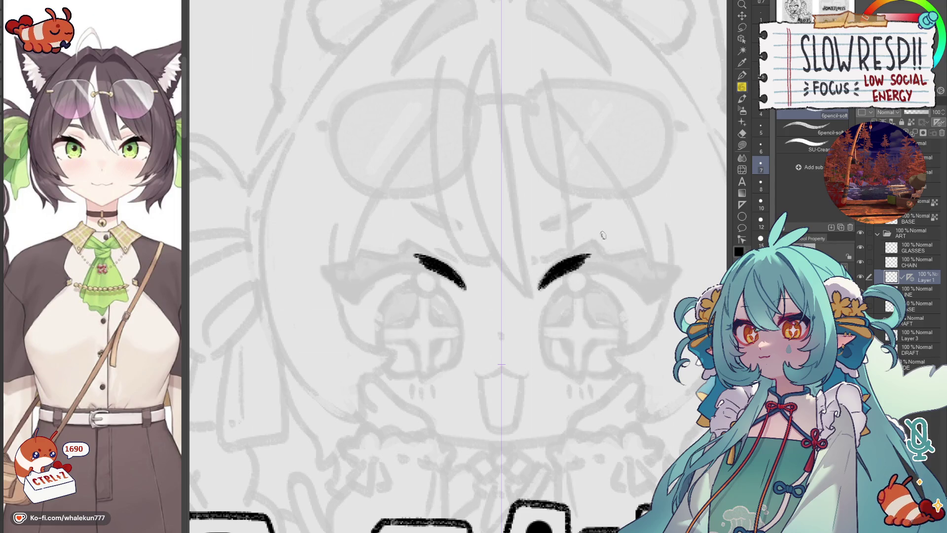
{"action": "mouse_move", "coordinate": [574, 260]}
{"action": "left_mouse_down"}
{"action": "mouse_move", "coordinate": [597, 241]}
{"action": "mouse_move", "coordinate": [608, 254]}
{"action": "mouse_move", "coordinate": [588, 260]}
{"action": "mouse_move", "coordinate": [601, 271]}
{"action": "mouse_move", "coordinate": [635, 269]}
{"action": "mouse_move", "coordinate": [645, 287]}
{"action": "left_mouse_up"}
{"action": "scroll", "coordinate": [469, 296], "scroll_direction": "up", "scroll_amount": 2}
Step: Extend, darken and fill the eyebrow wedges solid black out to their tips
{"action": "left_click_drag", "start_coordinate": [468, 297], "coordinate": [502, 282]}
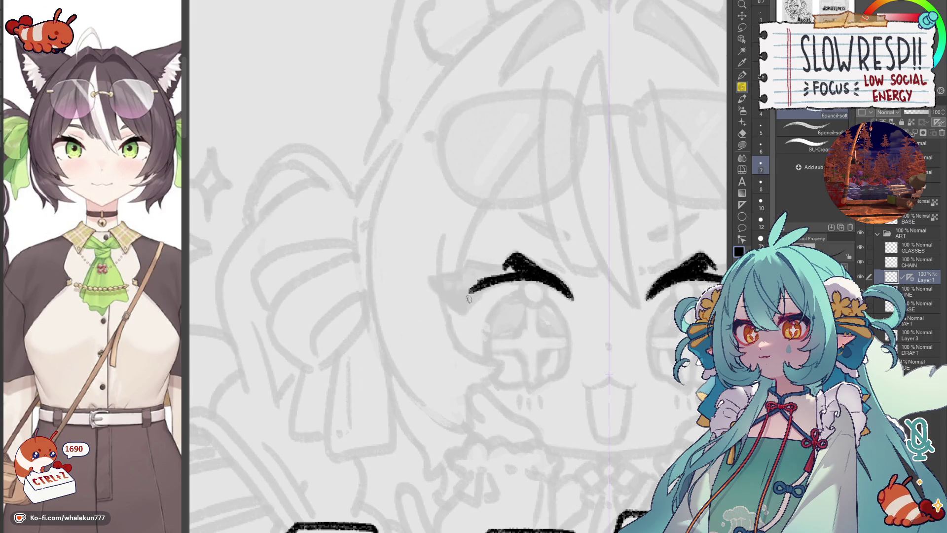
{"action": "key", "text": "ctrl+z"}
{"action": "left_click_drag", "start_coordinate": [462, 311], "coordinate": [522, 278]}
{"action": "mouse_move", "coordinate": [431, 280]}
{"action": "left_mouse_down"}
{"action": "mouse_move", "coordinate": [513, 260]}
{"action": "mouse_move", "coordinate": [503, 268]}
{"action": "mouse_move", "coordinate": [521, 269]}
{"action": "left_mouse_up"}
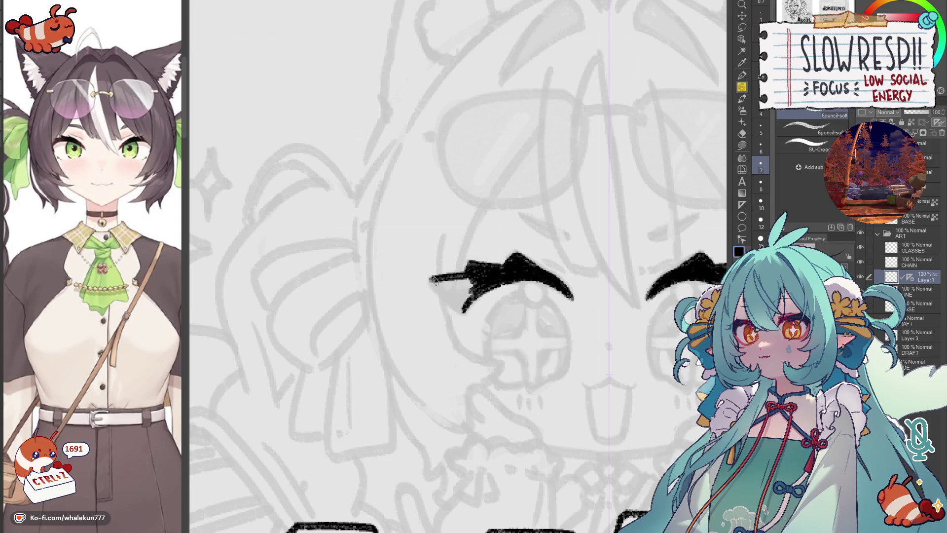
{"action": "left_click_drag", "start_coordinate": [435, 287], "coordinate": [466, 313]}
{"action": "key", "text": "ctrl+z"}
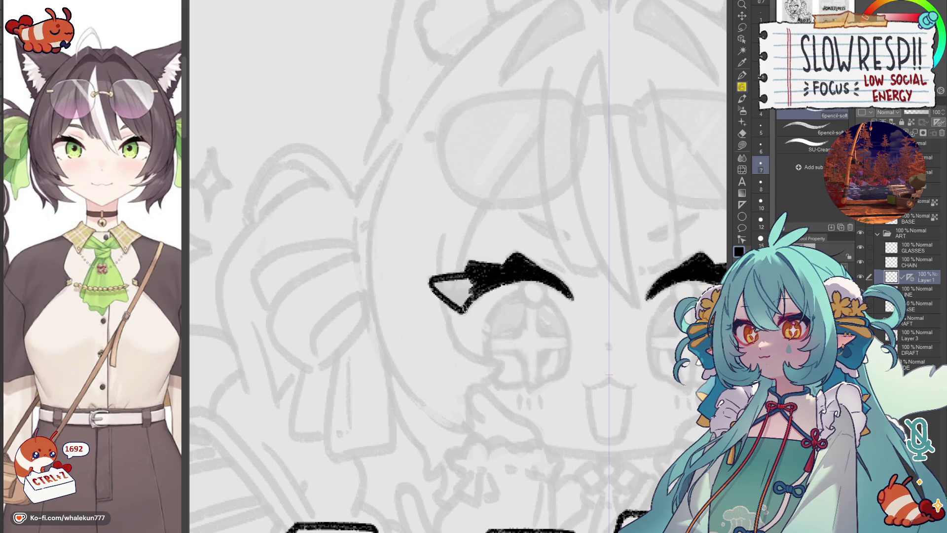
{"action": "mouse_move", "coordinate": [437, 285]}
{"action": "left_mouse_down"}
{"action": "mouse_move", "coordinate": [474, 305]}
{"action": "mouse_move", "coordinate": [528, 297]}
{"action": "left_mouse_up"}
{"action": "scroll", "coordinate": [473, 297], "scroll_direction": "down", "scroll_amount": 5}
{"action": "scroll", "coordinate": [546, 320], "scroll_direction": "up", "scroll_amount": 5}
{"action": "mouse_move", "coordinate": [571, 322]}
{"action": "left_mouse_down"}
{"action": "mouse_move", "coordinate": [585, 331]}
{"action": "mouse_move", "coordinate": [593, 313]}
{"action": "left_mouse_up"}
Step: Draw the curved upper outlines of both eyes beneath the brows
{"action": "mouse_move", "coordinate": [527, 297]}
{"action": "left_mouse_down"}
{"action": "mouse_move", "coordinate": [512, 311]}
{"action": "mouse_move", "coordinate": [519, 366]}
{"action": "left_mouse_up"}
{"action": "mouse_move", "coordinate": [530, 280]}
{"action": "left_mouse_down"}
{"action": "mouse_move", "coordinate": [531, 303]}
{"action": "mouse_move", "coordinate": [556, 288]}
{"action": "mouse_move", "coordinate": [530, 298]}
{"action": "mouse_move", "coordinate": [550, 304]}
{"action": "mouse_move", "coordinate": [538, 288]}
{"action": "left_mouse_up"}
{"action": "key", "text": "ctrl+z"}
{"action": "key", "text": "ctrl+z"}
{"action": "key", "text": "ctrl+z"}
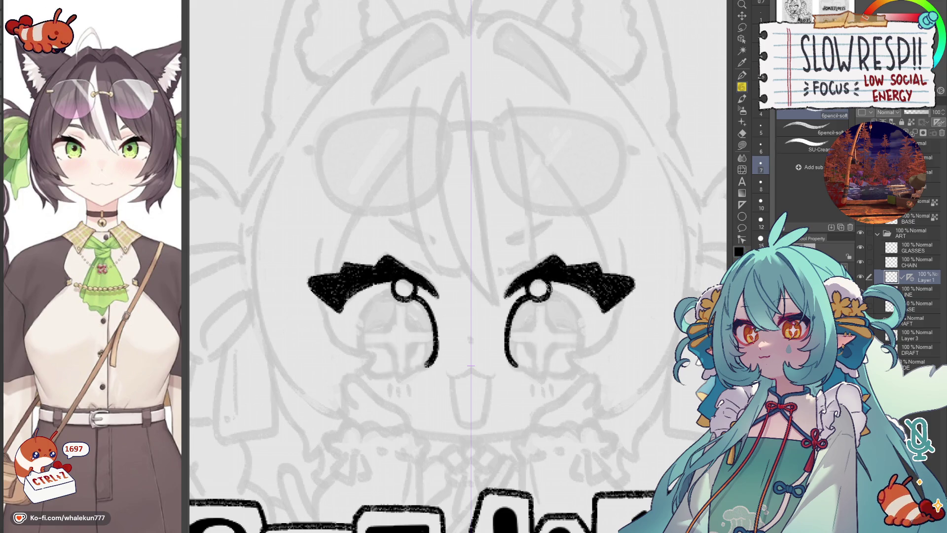
{"action": "scroll", "coordinate": [558, 293], "scroll_direction": "down", "scroll_amount": 1}
{"action": "scroll", "coordinate": [538, 314], "scroll_direction": "right", "scroll_amount": 2}
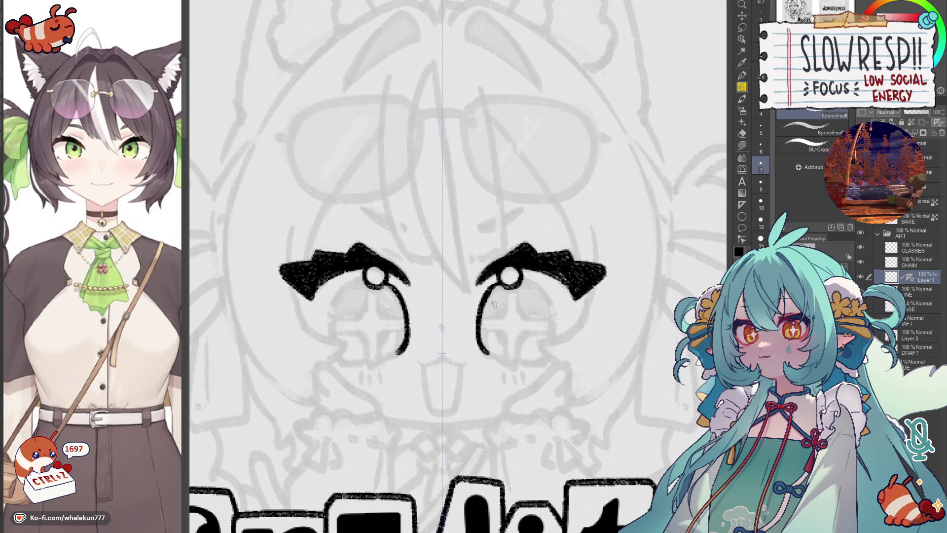
{"action": "scroll", "coordinate": [444, 296], "scroll_direction": "left", "scroll_amount": 2}
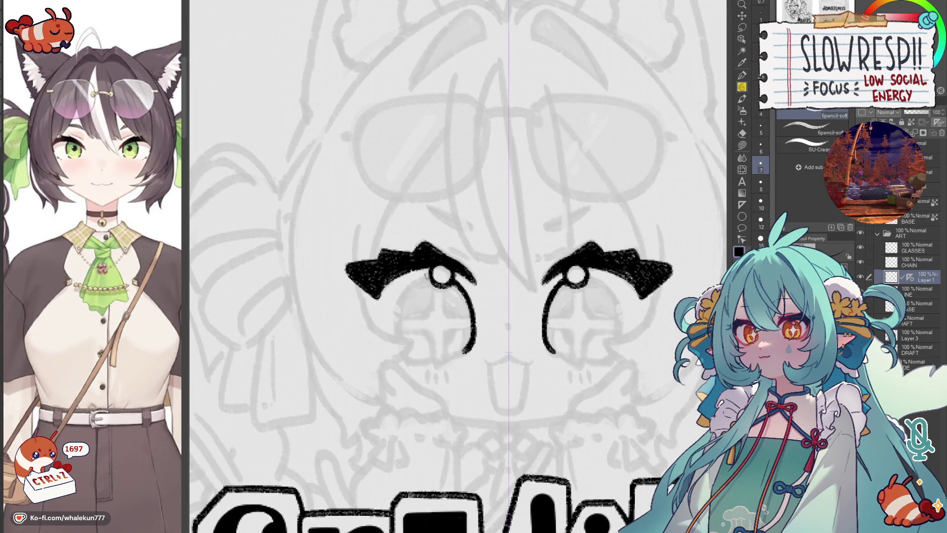
Step: Ink the mirrored eye arcs reaching further down and thicken the eyes' bottom edges
{"action": "mouse_move", "coordinate": [423, 280]}
{"action": "left_mouse_down"}
{"action": "mouse_move", "coordinate": [397, 314]}
{"action": "mouse_move", "coordinate": [425, 367]}
{"action": "left_mouse_up"}
{"action": "key", "text": "ctrl+z"}
{"action": "mouse_move", "coordinate": [432, 275]}
{"action": "left_mouse_down"}
{"action": "mouse_move", "coordinate": [397, 329]}
{"action": "mouse_move", "coordinate": [425, 365]}
{"action": "left_mouse_up"}
{"action": "key", "text": "ctrl+z"}
{"action": "mouse_move", "coordinate": [433, 275]}
{"action": "left_mouse_down"}
{"action": "mouse_move", "coordinate": [416, 366]}
{"action": "mouse_move", "coordinate": [470, 333]}
{"action": "left_mouse_up"}
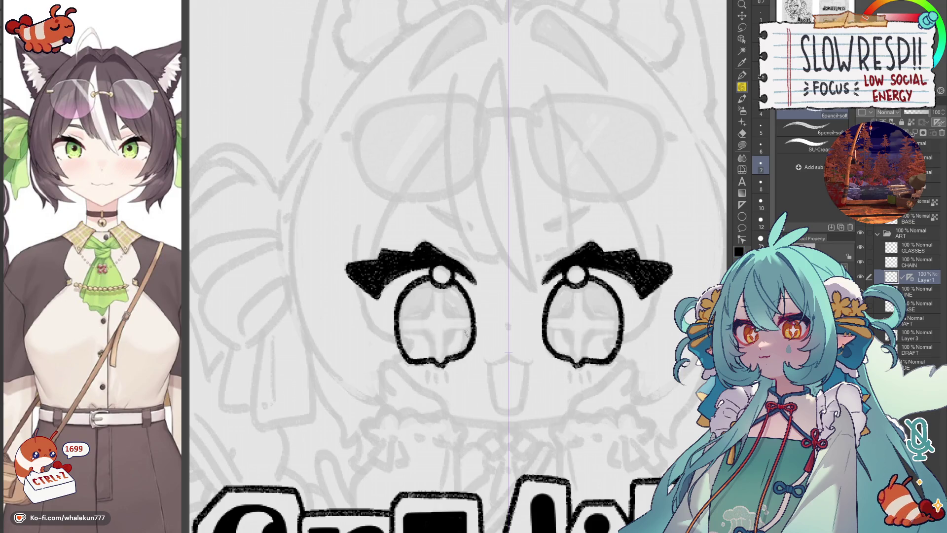
{"action": "left_click_drag", "start_coordinate": [463, 356], "coordinate": [474, 341]}
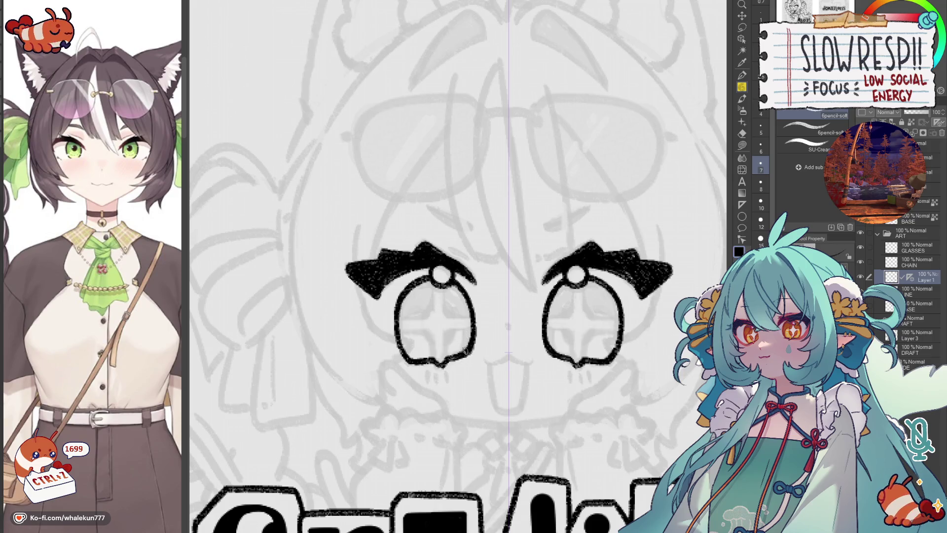
{"action": "mouse_move", "coordinate": [624, 349]}
{"action": "left_mouse_down"}
{"action": "mouse_move", "coordinate": [598, 339]}
{"action": "mouse_move", "coordinate": [617, 353]}
{"action": "left_mouse_up"}
Step: Draw the cross-shaped inner details inside both eyes, retrying misplaced strokes
{"action": "mouse_move", "coordinate": [430, 276]}
{"action": "left_mouse_down"}
{"action": "mouse_move", "coordinate": [423, 311]}
{"action": "mouse_move", "coordinate": [394, 318]}
{"action": "left_mouse_up"}
{"action": "mouse_move", "coordinate": [438, 280]}
{"action": "left_mouse_down"}
{"action": "mouse_move", "coordinate": [442, 309]}
{"action": "mouse_move", "coordinate": [457, 315]}
{"action": "left_mouse_up"}
{"action": "key", "text": "ctrl+z"}
{"action": "key", "text": "ctrl+z"}
{"action": "mouse_move", "coordinate": [428, 281]}
{"action": "left_mouse_down"}
{"action": "mouse_move", "coordinate": [426, 306]}
{"action": "mouse_move", "coordinate": [392, 317]}
{"action": "mouse_move", "coordinate": [442, 296]}
{"action": "mouse_move", "coordinate": [459, 312]}
{"action": "left_mouse_up"}
{"action": "mouse_move", "coordinate": [392, 326]}
{"action": "left_mouse_down"}
{"action": "mouse_move", "coordinate": [429, 338]}
{"action": "mouse_move", "coordinate": [430, 355]}
{"action": "left_mouse_up"}
{"action": "left_click_drag", "start_coordinate": [443, 324], "coordinate": [444, 354]}
{"action": "key", "text": "ctrl+z"}
{"action": "mouse_move", "coordinate": [470, 323]}
{"action": "left_mouse_down"}
{"action": "mouse_move", "coordinate": [443, 326]}
{"action": "mouse_move", "coordinate": [443, 357]}
{"action": "left_mouse_up"}
Step: Ink the small cat mouth with a tongue underneath, redrawing it until it sits right
{"action": "mouse_move", "coordinate": [483, 315]}
{"action": "left_mouse_down"}
{"action": "mouse_move", "coordinate": [428, 291]}
{"action": "mouse_move", "coordinate": [566, 332]}
{"action": "left_mouse_up"}
{"action": "key", "text": "ctrl+z"}
{"action": "key", "text": "ctrl+z"}
{"action": "key", "text": "ctrl+z"}
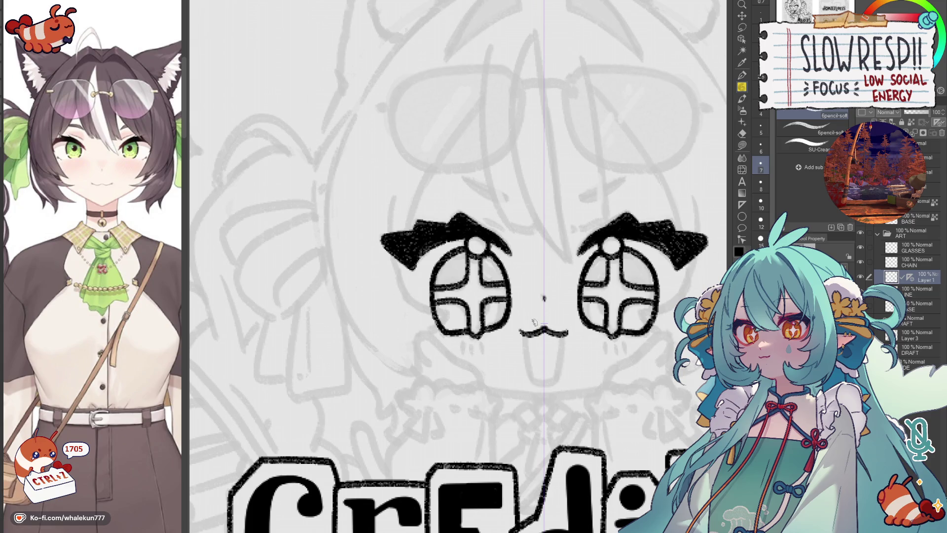
{"action": "key", "text": "ctrl+z"}
{"action": "key", "text": "ctrl+z"}
{"action": "left_click_drag", "start_coordinate": [526, 333], "coordinate": [564, 335]}
{"action": "key", "text": "ctrl+z"}
{"action": "key", "text": "ctrl+z"}
{"action": "key", "text": "ctrl+z"}
{"action": "key", "text": "ctrl+z"}
{"action": "key", "text": "ctrl+z"}
{"action": "key", "text": "ctrl+z"}
{"action": "scroll", "coordinate": [592, 338], "scroll_direction": "down", "scroll_amount": 5}
{"action": "scroll", "coordinate": [592, 338], "scroll_direction": "up", "scroll_amount": 3}
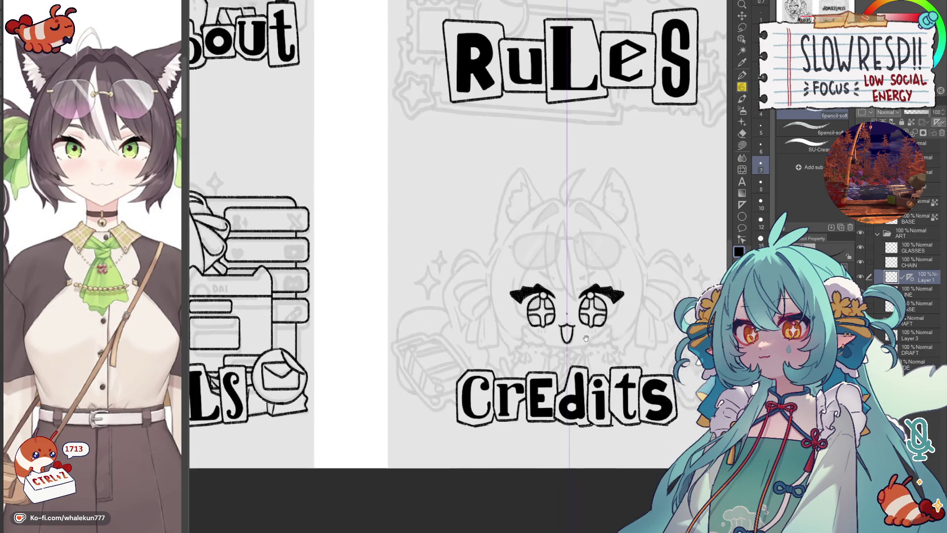
{"action": "scroll", "coordinate": [562, 334], "scroll_direction": "up", "scroll_amount": 3}
Step: Pencil short mirrored brow strokes above the eyes and flip the view to check symmetry
{"action": "left_click_drag", "start_coordinate": [507, 296], "coordinate": [540, 281]}
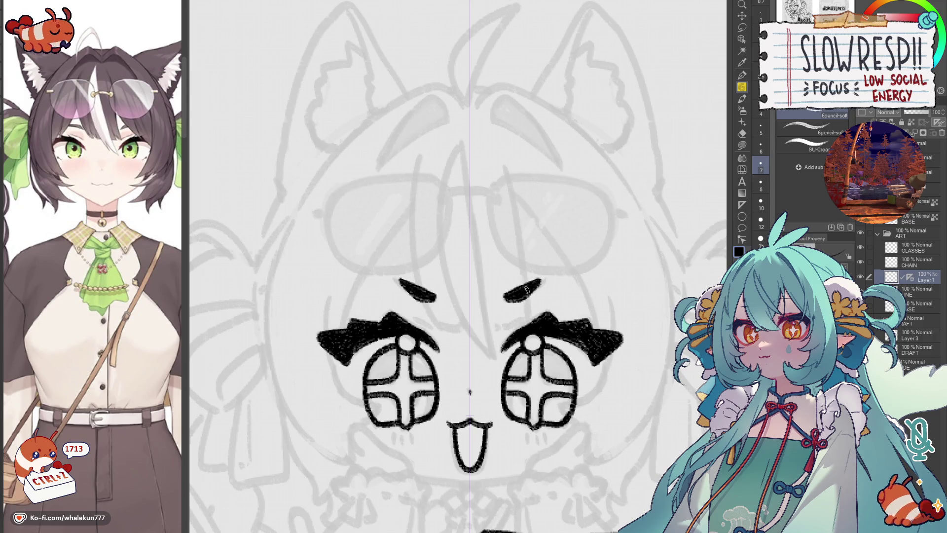
{"action": "scroll", "coordinate": [533, 295], "scroll_direction": "down", "scroll_amount": 3}
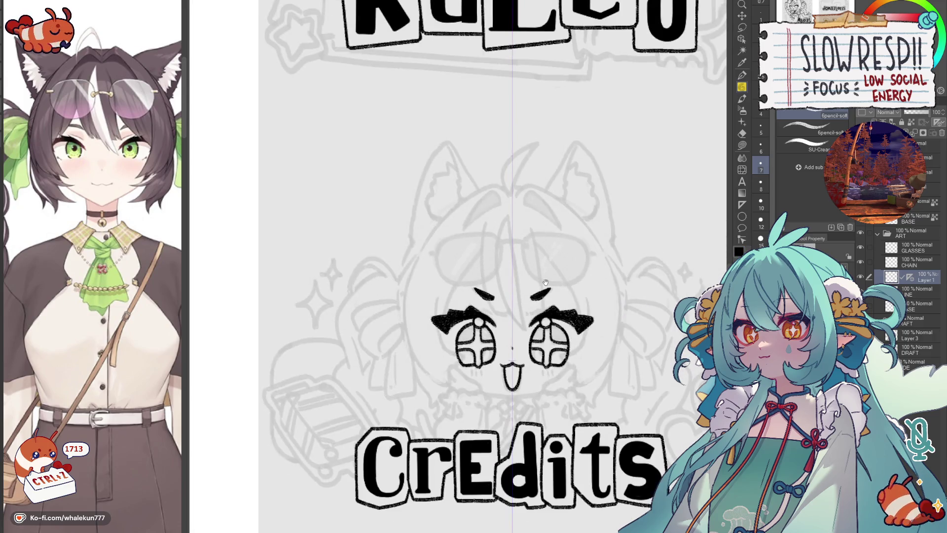
{"action": "scroll", "coordinate": [545, 283], "scroll_direction": "down", "scroll_amount": 5}
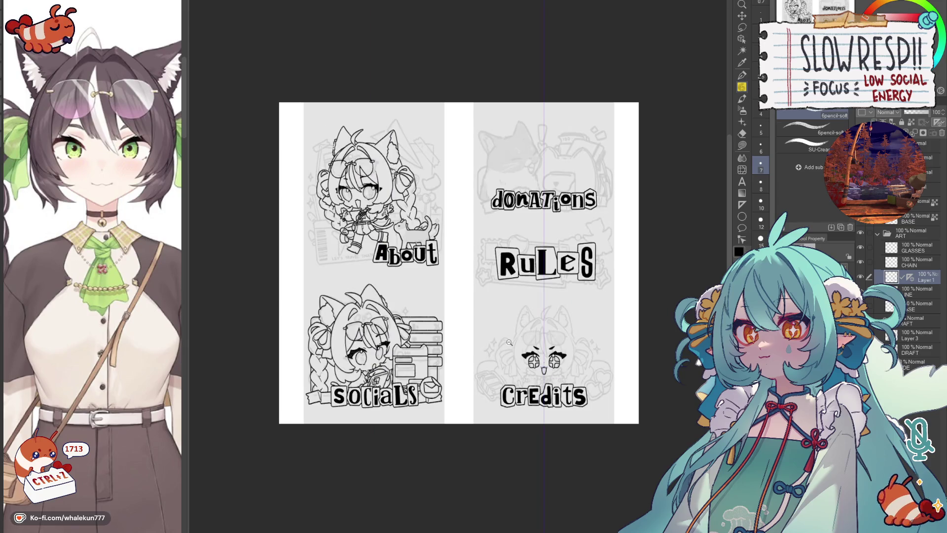
{"action": "scroll", "coordinate": [510, 343], "scroll_direction": "up", "scroll_amount": 1}
{"action": "scroll", "coordinate": [503, 362], "scroll_direction": "up", "scroll_amount": 1}
{"action": "scroll", "coordinate": [491, 396], "scroll_direction": "up", "scroll_amount": 1}
{"action": "key", "text": "h"}
{"action": "key", "text": "h"}
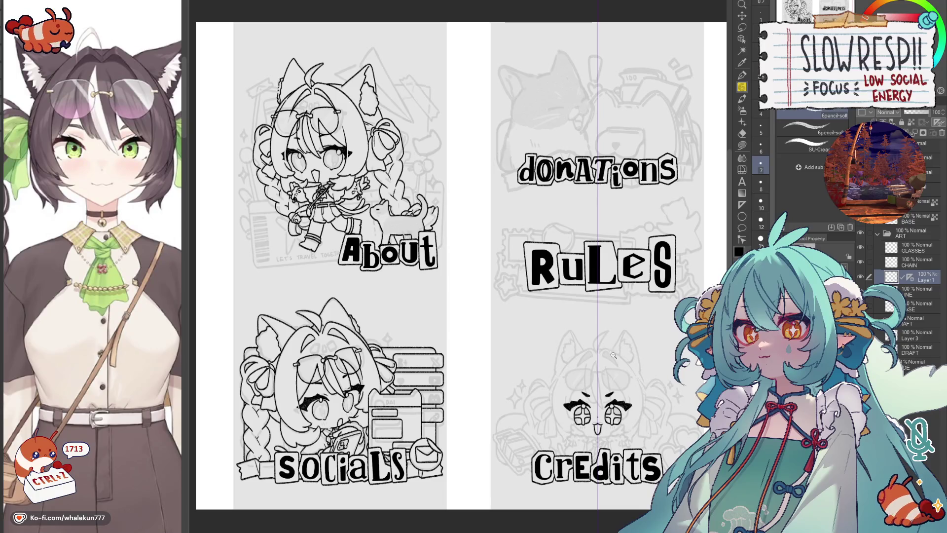
{"action": "scroll", "coordinate": [612, 355], "scroll_direction": "up", "scroll_amount": 2}
{"action": "scroll", "coordinate": [577, 311], "scroll_direction": "up", "scroll_amount": 2}
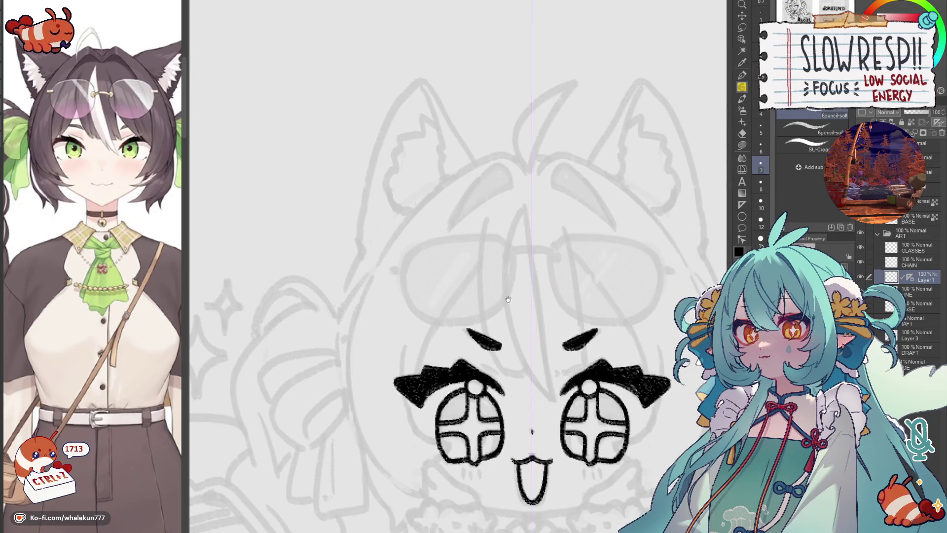
Step: Try diagonal strokes above the eyes, clean the lash edges and add inner eye-corner strokes
{"action": "left_click_drag", "start_coordinate": [483, 263], "coordinate": [422, 360]}
{"action": "key", "text": "ctrl+z"}
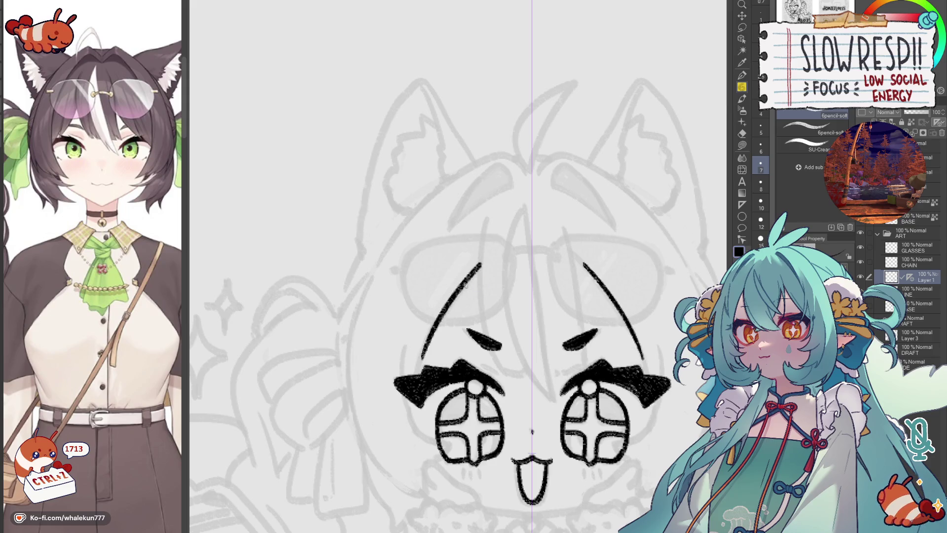
{"action": "key", "text": "ctrl+z"}
{"action": "mouse_move", "coordinate": [482, 263]}
{"action": "left_mouse_down"}
{"action": "mouse_move", "coordinate": [418, 379]}
{"action": "mouse_move", "coordinate": [427, 346]}
{"action": "mouse_move", "coordinate": [409, 414]}
{"action": "left_mouse_up"}
{"action": "key", "text": "ctrl+z"}
{"action": "mouse_move", "coordinate": [407, 375]}
{"action": "left_mouse_down"}
{"action": "mouse_move", "coordinate": [407, 394]}
{"action": "mouse_move", "coordinate": [408, 378]}
{"action": "left_mouse_up"}
{"action": "left_click_drag", "start_coordinate": [497, 370], "coordinate": [478, 337]}
{"action": "mouse_move", "coordinate": [545, 344]}
{"action": "left_mouse_down"}
{"action": "mouse_move", "coordinate": [562, 332]}
{"action": "mouse_move", "coordinate": [517, 312]}
{"action": "left_mouse_up"}
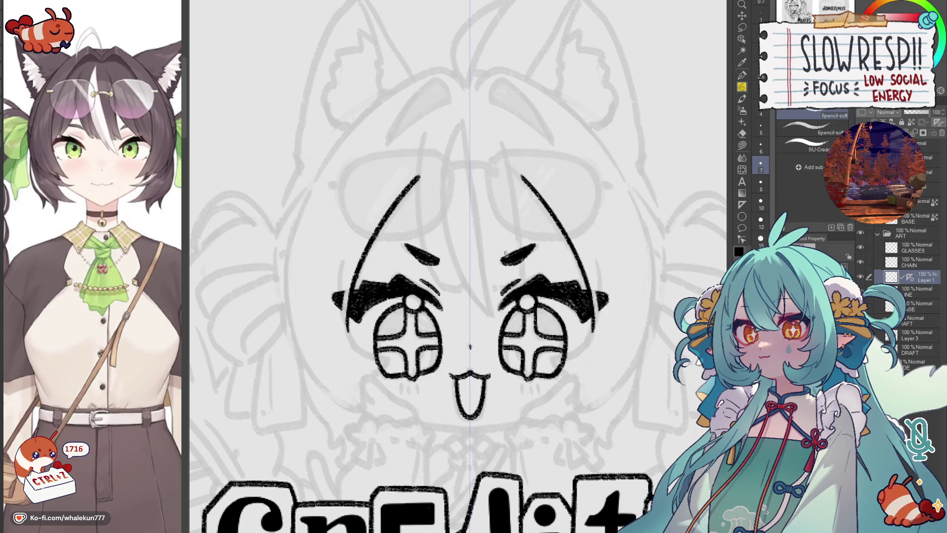
Step: Ink small mirrored marks at the outer eye edges and the curve around the eyes
{"action": "mouse_move", "coordinate": [339, 281]}
{"action": "left_mouse_down"}
{"action": "mouse_move", "coordinate": [338, 323]}
{"action": "mouse_move", "coordinate": [373, 359]}
{"action": "left_mouse_up"}
{"action": "key", "text": "ctrl+z"}
{"action": "key", "text": "ctrl+z"}
{"action": "left_click_drag", "start_coordinate": [341, 305], "coordinate": [378, 364]}
{"action": "key", "text": "ctrl+z"}
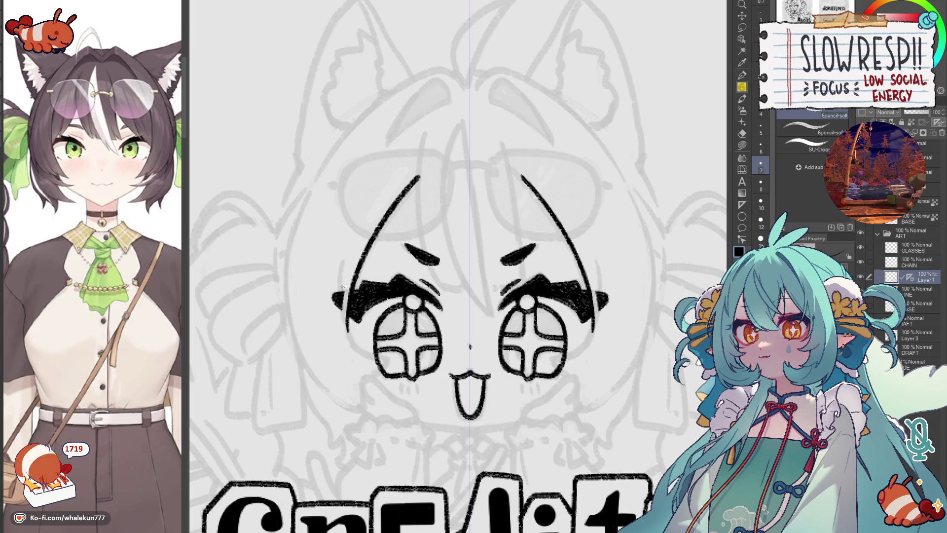
{"action": "left_click_drag", "start_coordinate": [345, 290], "coordinate": [346, 311]}
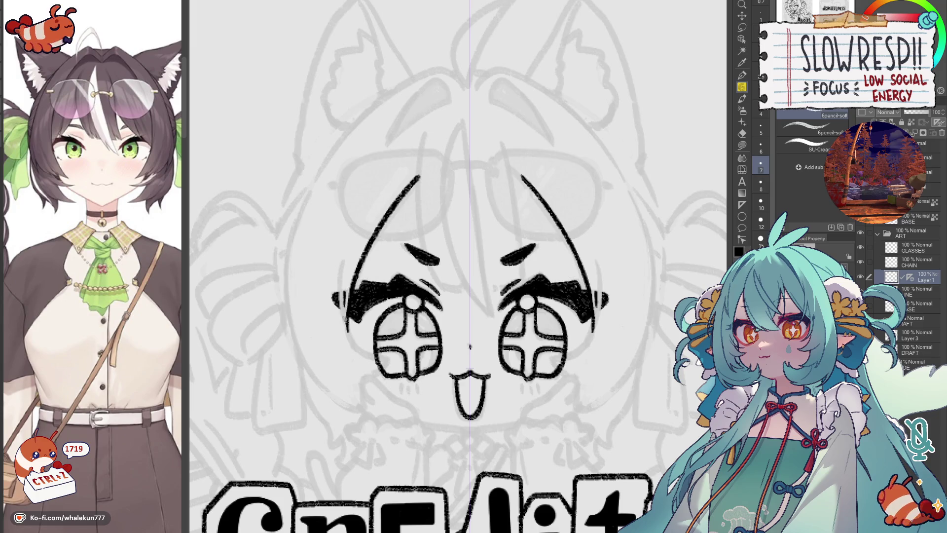
{"action": "left_click_drag", "start_coordinate": [342, 263], "coordinate": [370, 360]}
{"action": "key", "text": "ctrl+z"}
{"action": "left_click_drag", "start_coordinate": [342, 263], "coordinate": [374, 363]}
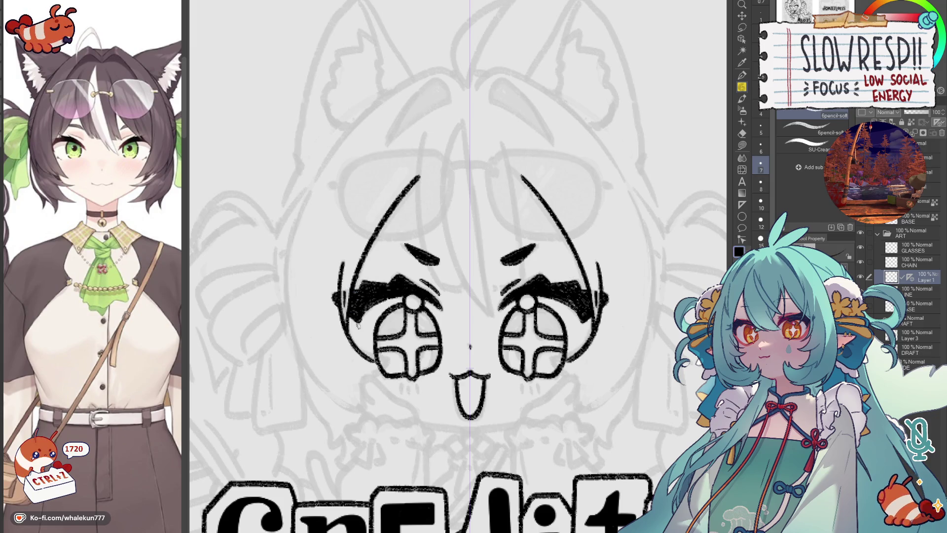
{"action": "left_click_drag", "start_coordinate": [337, 285], "coordinate": [338, 309]}
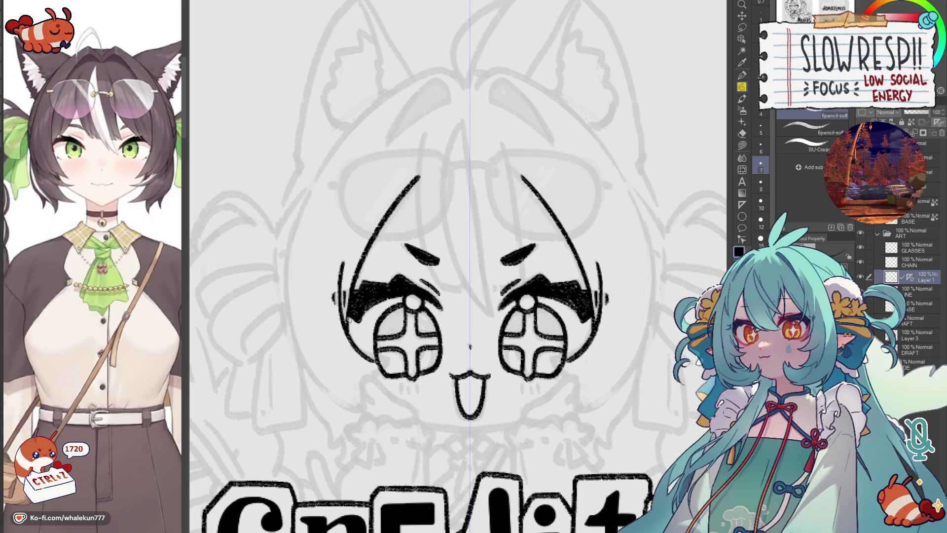
Step: Ink the curved cheek lines beside the eyes after a few undone attempts
{"action": "left_click_drag", "start_coordinate": [409, 298], "coordinate": [405, 271]}
{"action": "mouse_move", "coordinate": [350, 318]}
{"action": "left_mouse_down"}
{"action": "mouse_move", "coordinate": [380, 334]}
{"action": "mouse_move", "coordinate": [382, 350]}
{"action": "left_mouse_up"}
{"action": "key", "text": "ctrl+z"}
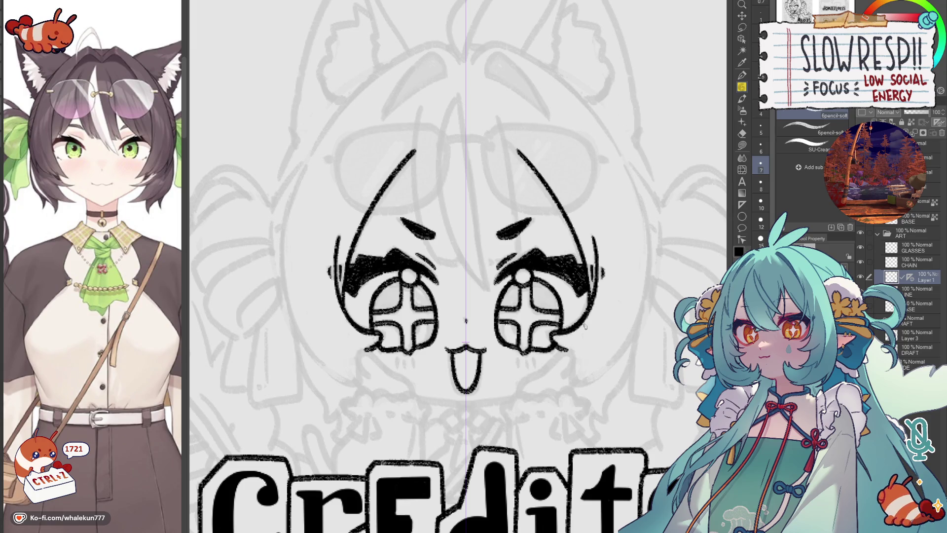
{"action": "mouse_move", "coordinate": [566, 342]}
{"action": "left_mouse_down"}
{"action": "mouse_move", "coordinate": [547, 369]}
{"action": "mouse_move", "coordinate": [580, 339]}
{"action": "mouse_move", "coordinate": [601, 355]}
{"action": "mouse_move", "coordinate": [607, 340]}
{"action": "mouse_move", "coordinate": [593, 342]}
{"action": "mouse_move", "coordinate": [596, 354]}
{"action": "mouse_move", "coordinate": [595, 342]}
{"action": "left_mouse_up"}
{"action": "key", "text": "ctrl+z"}
{"action": "key", "text": "ctrl+z"}
{"action": "mouse_move", "coordinate": [587, 374]}
{"action": "left_mouse_down"}
{"action": "mouse_move", "coordinate": [601, 351]}
{"action": "mouse_move", "coordinate": [591, 339]}
{"action": "mouse_move", "coordinate": [587, 360]}
{"action": "mouse_move", "coordinate": [571, 355]}
{"action": "mouse_move", "coordinate": [578, 346]}
{"action": "mouse_move", "coordinate": [600, 360]}
{"action": "left_mouse_up"}
Step: Ink the mirrored face-side strokes and flip the canvas view horizontally
{"action": "mouse_move", "coordinate": [299, 164]}
{"action": "left_mouse_down"}
{"action": "mouse_move", "coordinate": [285, 235]}
{"action": "mouse_move", "coordinate": [352, 381]}
{"action": "mouse_move", "coordinate": [296, 356]}
{"action": "mouse_move", "coordinate": [354, 382]}
{"action": "mouse_move", "coordinate": [281, 266]}
{"action": "mouse_move", "coordinate": [352, 382]}
{"action": "left_mouse_up"}
{"action": "key", "text": "ctrl+z"}
{"action": "key", "text": "ctrl+z"}
{"action": "key", "text": "ctrl+z"}
{"action": "mouse_move", "coordinate": [305, 162]}
{"action": "left_mouse_down"}
{"action": "mouse_move", "coordinate": [296, 334]}
{"action": "mouse_move", "coordinate": [348, 384]}
{"action": "left_mouse_up"}
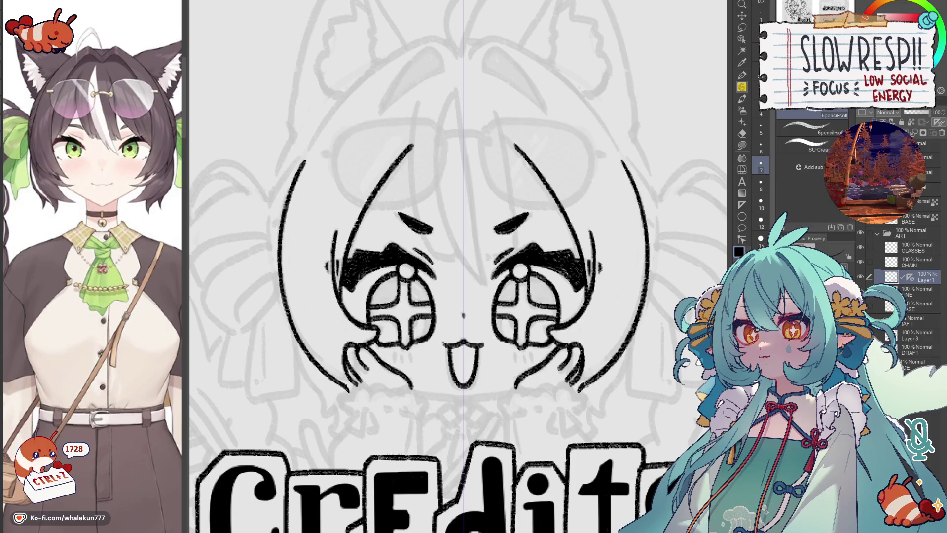
{"action": "key", "text": "h"}
{"action": "key", "text": "h"}
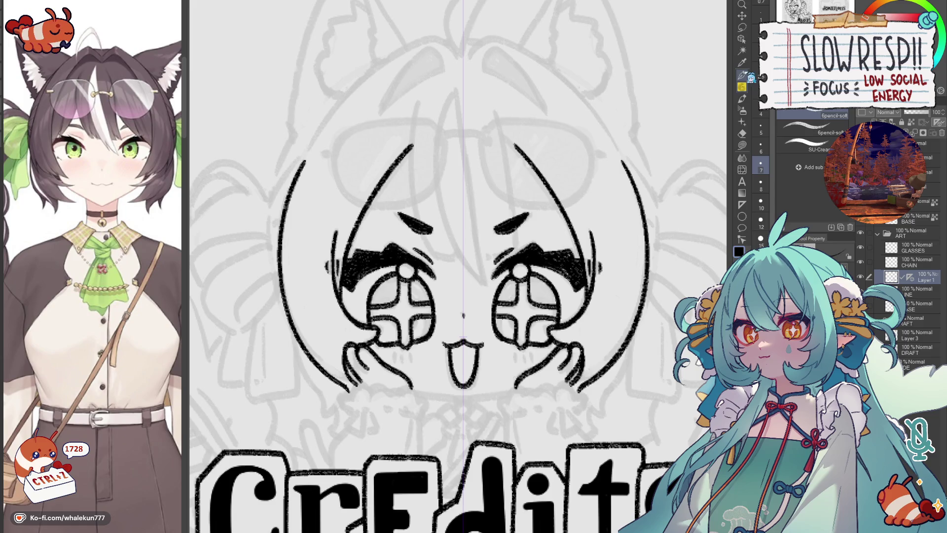
Step: Pan down to the lower face where the paw cuffs will be inked
{"action": "mouse_move", "coordinate": [537, 397]}
{"action": "left_mouse_down"}
{"action": "mouse_move", "coordinate": [602, 346]}
{"action": "mouse_move", "coordinate": [550, 355]}
{"action": "mouse_move", "coordinate": [538, 347]}
{"action": "mouse_move", "coordinate": [552, 338]}
{"action": "mouse_move", "coordinate": [605, 332]}
{"action": "mouse_move", "coordinate": [614, 345]}
{"action": "mouse_move", "coordinate": [606, 363]}
{"action": "left_mouse_up"}
{"action": "scroll", "coordinate": [611, 361], "scroll_direction": "down", "scroll_amount": 1}
Step: Ink fluffy cuff edges, longer arm lines, fold lines and closed bottoms for both oversized fists
{"action": "left_click_drag", "start_coordinate": [542, 349], "coordinate": [571, 342]}
{"action": "left_click_drag", "start_coordinate": [574, 339], "coordinate": [589, 341]}
{"action": "left_click_drag", "start_coordinate": [592, 340], "coordinate": [601, 345]}
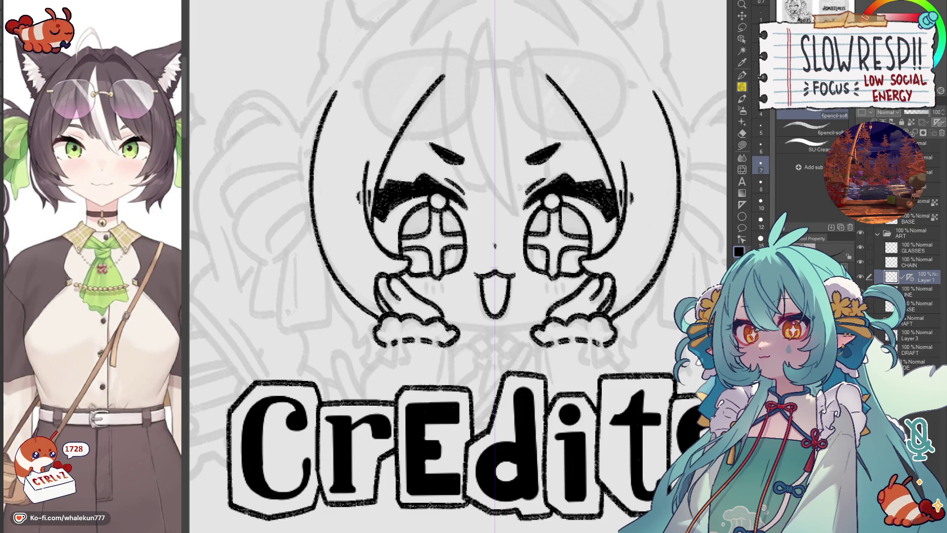
{"action": "left_click_drag", "start_coordinate": [541, 345], "coordinate": [535, 376]}
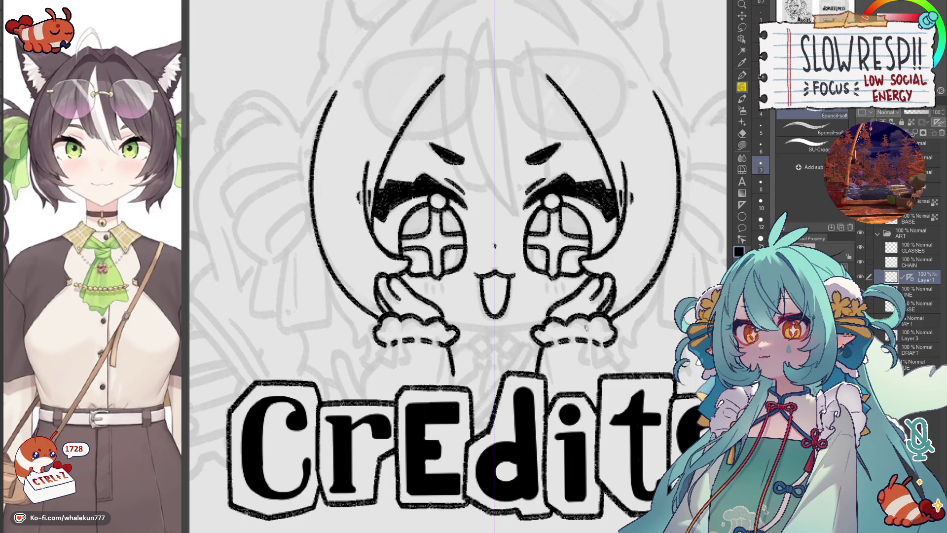
{"action": "mouse_move", "coordinate": [575, 363]}
{"action": "left_mouse_down"}
{"action": "mouse_move", "coordinate": [544, 339]}
{"action": "mouse_move", "coordinate": [506, 354]}
{"action": "mouse_move", "coordinate": [509, 382]}
{"action": "left_mouse_up"}
{"action": "key", "text": "ctrl+z"}
{"action": "left_click_drag", "start_coordinate": [516, 318], "coordinate": [516, 352]}
{"action": "mouse_move", "coordinate": [543, 321]}
{"action": "left_mouse_down"}
{"action": "mouse_move", "coordinate": [534, 348]}
{"action": "mouse_move", "coordinate": [529, 334]}
{"action": "mouse_move", "coordinate": [582, 336]}
{"action": "mouse_move", "coordinate": [596, 360]}
{"action": "mouse_move", "coordinate": [568, 393]}
{"action": "mouse_move", "coordinate": [633, 390]}
{"action": "left_mouse_up"}
{"action": "key", "text": "ctrl+z"}
{"action": "mouse_move", "coordinate": [408, 382]}
{"action": "left_mouse_down"}
{"action": "mouse_move", "coordinate": [420, 389]}
{"action": "mouse_move", "coordinate": [489, 360]}
{"action": "mouse_move", "coordinate": [507, 372]}
{"action": "mouse_move", "coordinate": [515, 358]}
{"action": "left_mouse_up"}
Step: Draw a small bow between the fists with ribbon tails and collar lines running downward
{"action": "left_click_drag", "start_coordinate": [456, 324], "coordinate": [503, 328]}
{"action": "key", "text": "ctrl+z"}
{"action": "key", "text": "ctrl+z"}
{"action": "key", "text": "ctrl+z"}
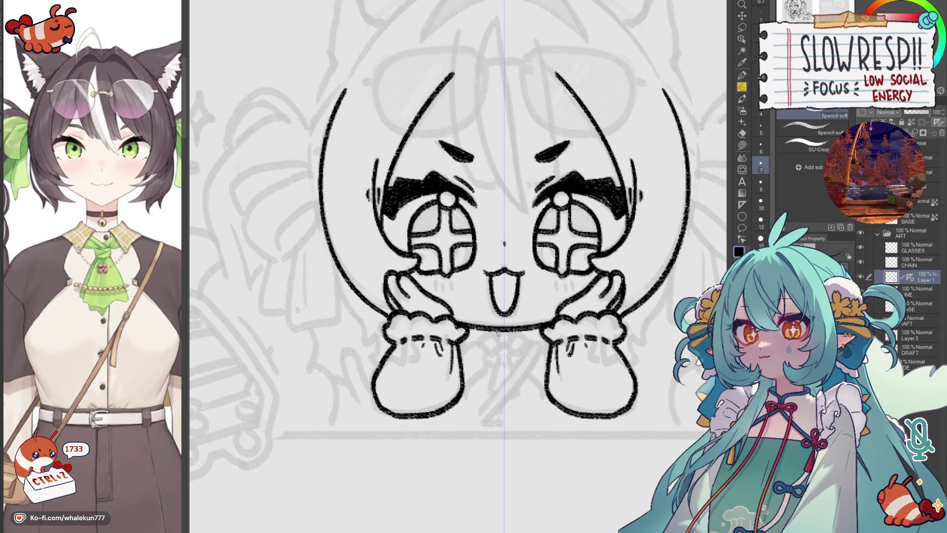
{"action": "key", "text": "ctrl+z"}
{"action": "key", "text": "ctrl+z"}
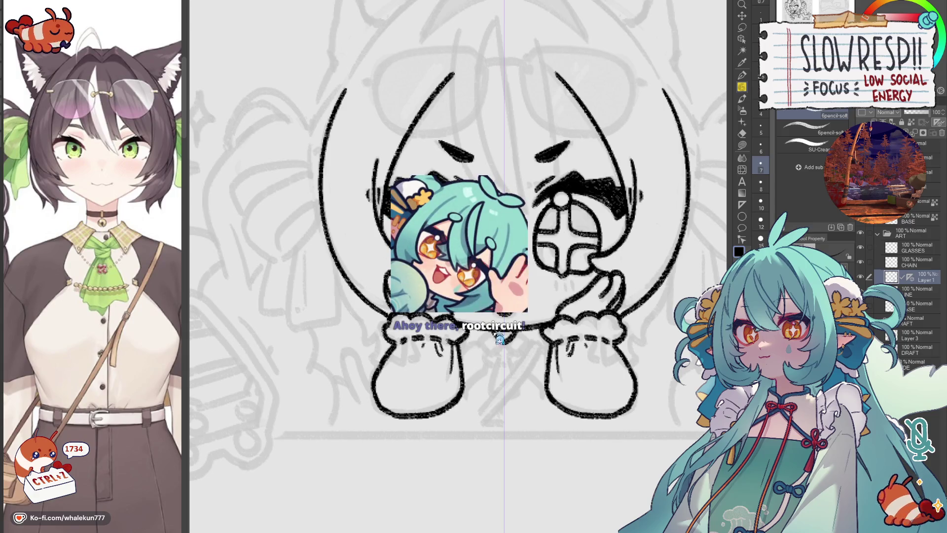
{"action": "key", "text": "ctrl+z"}
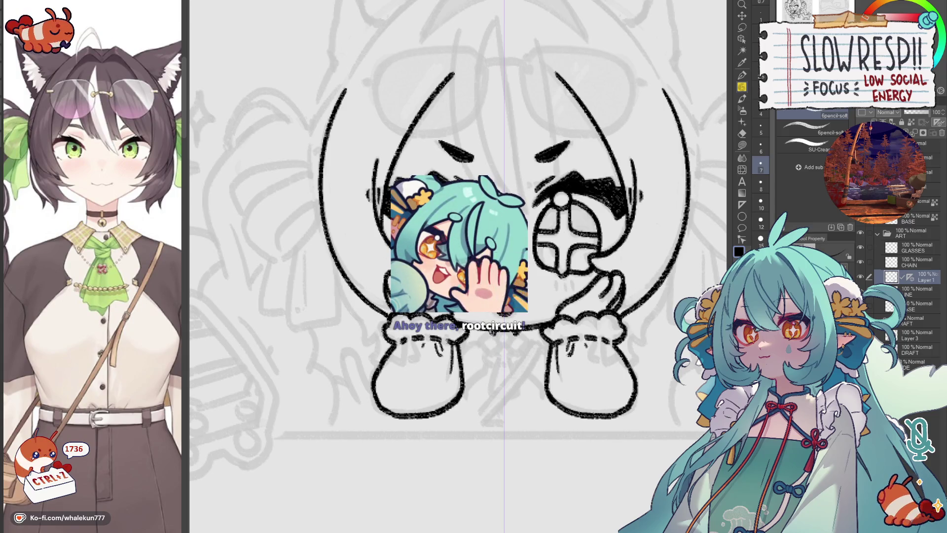
{"action": "key", "text": "ctrl+z"}
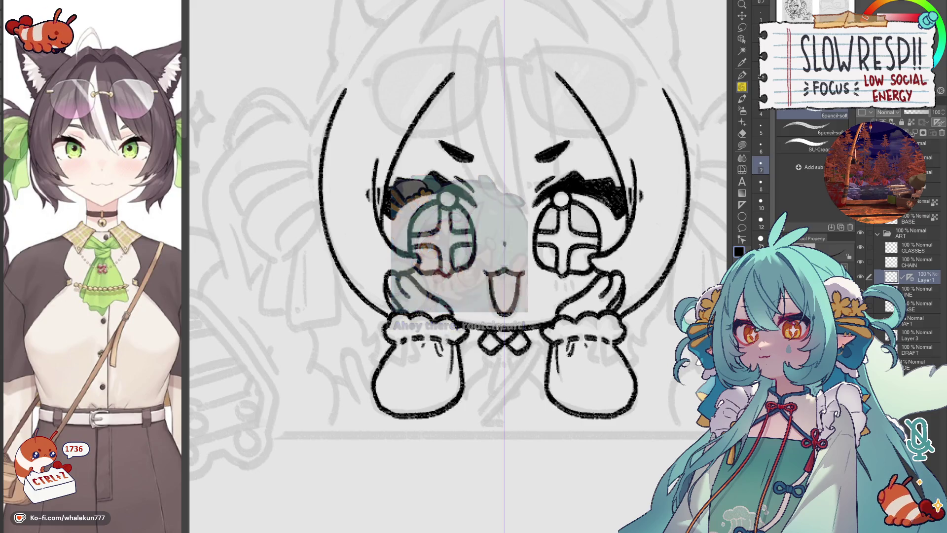
{"action": "mouse_move", "coordinate": [490, 328]}
{"action": "left_mouse_down"}
{"action": "mouse_move", "coordinate": [481, 349]}
{"action": "mouse_move", "coordinate": [524, 344]}
{"action": "mouse_move", "coordinate": [448, 344]}
{"action": "left_mouse_up"}
{"action": "key", "text": "ctrl+z"}
{"action": "left_click_drag", "start_coordinate": [516, 329], "coordinate": [535, 342]}
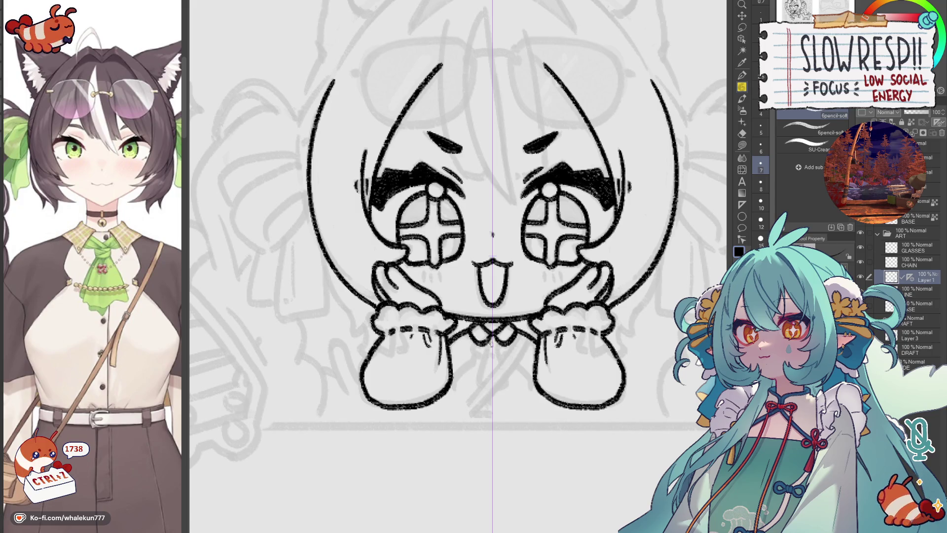
{"action": "mouse_move", "coordinate": [487, 343]}
{"action": "left_mouse_down"}
{"action": "mouse_move", "coordinate": [474, 381]}
{"action": "mouse_move", "coordinate": [491, 392]}
{"action": "left_mouse_up"}
{"action": "mouse_move", "coordinate": [476, 342]}
{"action": "left_mouse_down"}
{"action": "mouse_move", "coordinate": [476, 362]}
{"action": "mouse_move", "coordinate": [452, 391]}
{"action": "mouse_move", "coordinate": [458, 416]}
{"action": "left_mouse_up"}
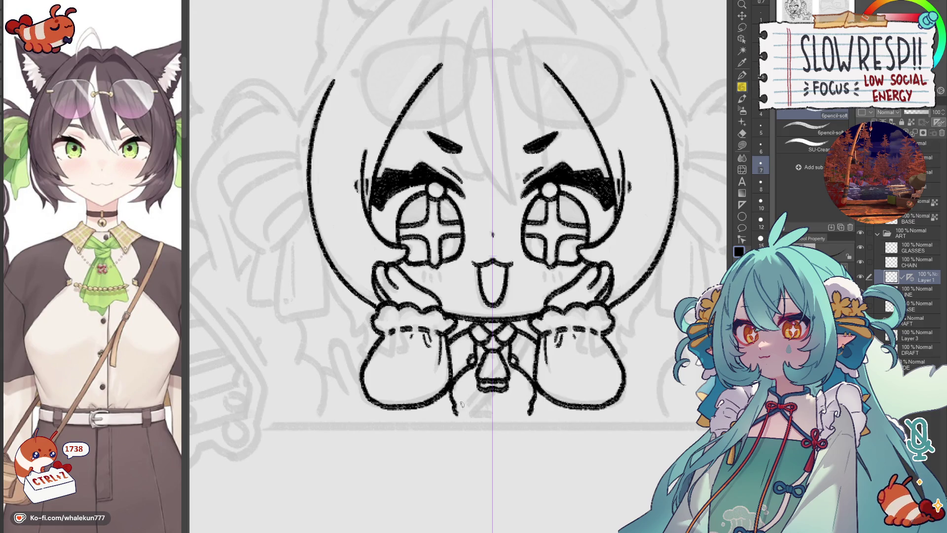
{"action": "left_click_drag", "start_coordinate": [493, 296], "coordinate": [474, 295]}
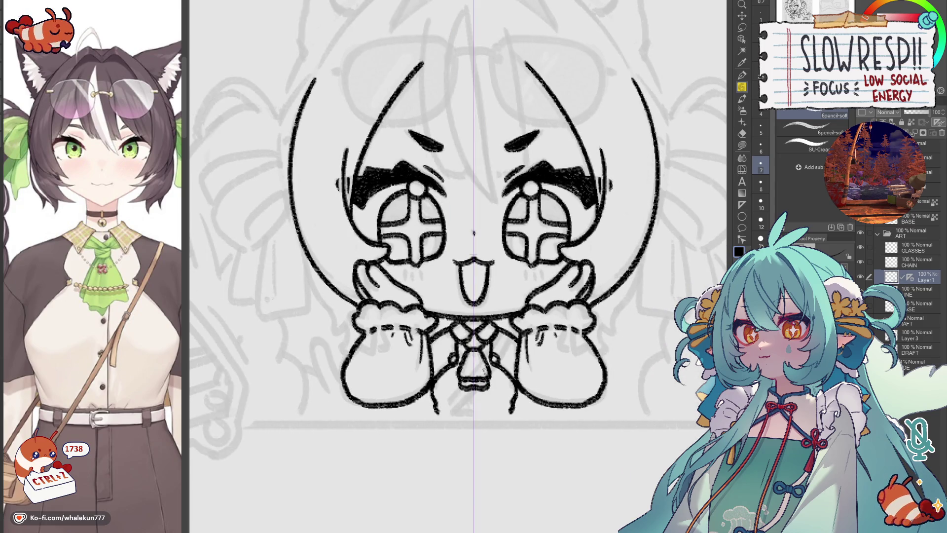
{"action": "mouse_move", "coordinate": [484, 370]}
{"action": "left_mouse_down"}
{"action": "mouse_move", "coordinate": [500, 337]}
{"action": "mouse_move", "coordinate": [514, 363]}
{"action": "mouse_move", "coordinate": [489, 339]}
{"action": "left_mouse_up"}
Step: On a new Layer 2 ink the tie strokes and the diagonal strap line, then return to Layer 1
{"action": "key", "text": "ctrl+shift+n"}
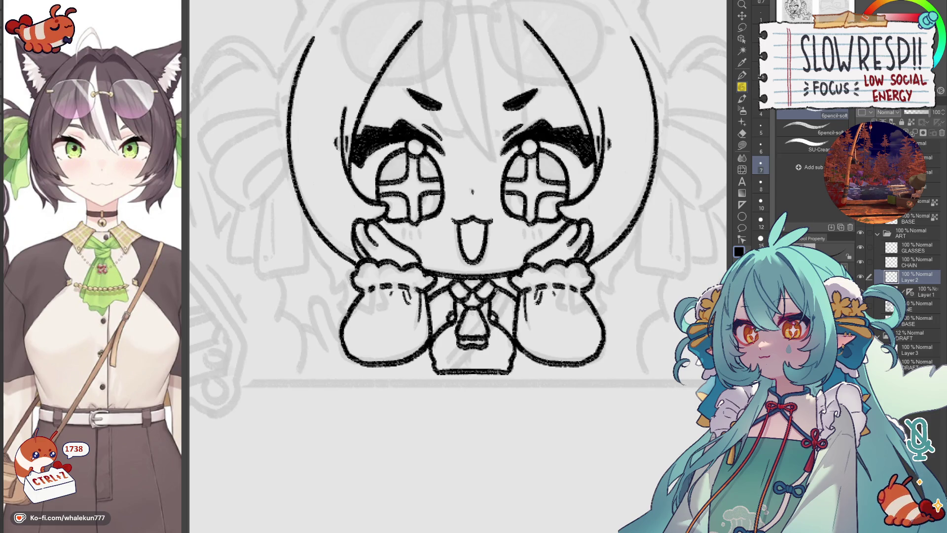
{"action": "left_click_drag", "start_coordinate": [500, 286], "coordinate": [479, 316]}
{"action": "left_click_drag", "start_coordinate": [503, 286], "coordinate": [506, 299]}
{"action": "left_click_drag", "start_coordinate": [505, 295], "coordinate": [489, 320]}
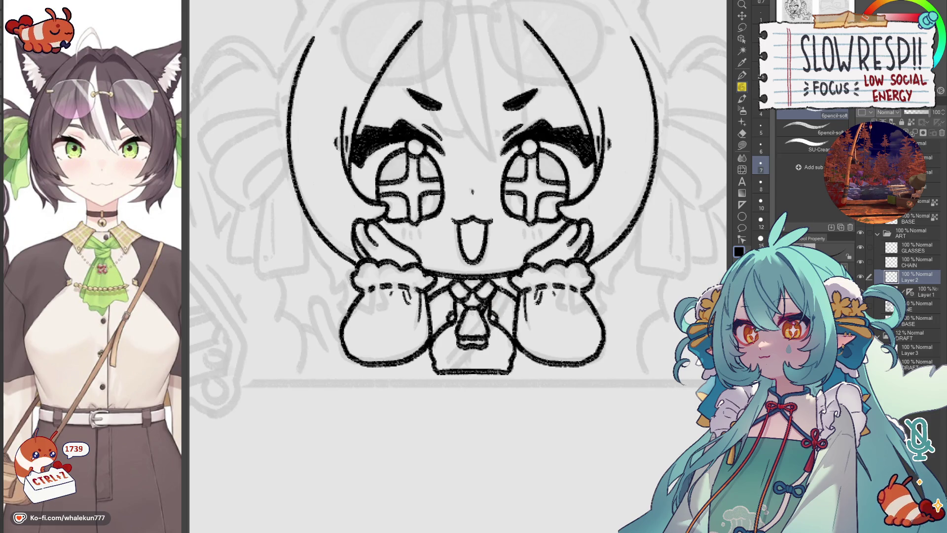
{"action": "key", "text": "ctrl+z"}
{"action": "mouse_move", "coordinate": [501, 285]}
{"action": "left_mouse_down"}
{"action": "mouse_move", "coordinate": [474, 332]}
{"action": "mouse_move", "coordinate": [417, 380]}
{"action": "left_mouse_up"}
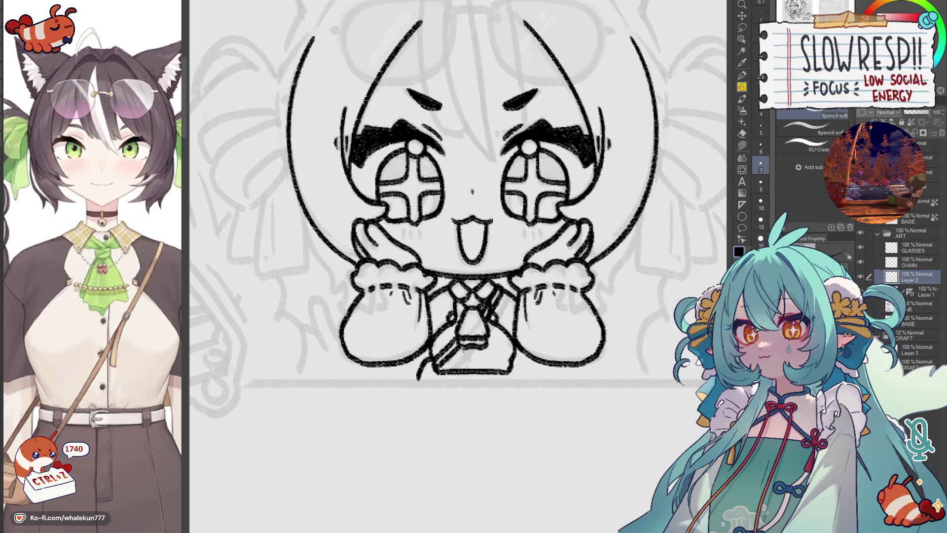
{"action": "key", "text": "alt+["}
{"action": "mouse_move", "coordinate": [462, 350]}
{"action": "left_mouse_down"}
{"action": "mouse_move", "coordinate": [485, 353]}
{"action": "mouse_move", "coordinate": [454, 360]}
{"action": "mouse_move", "coordinate": [454, 387]}
{"action": "left_mouse_up"}
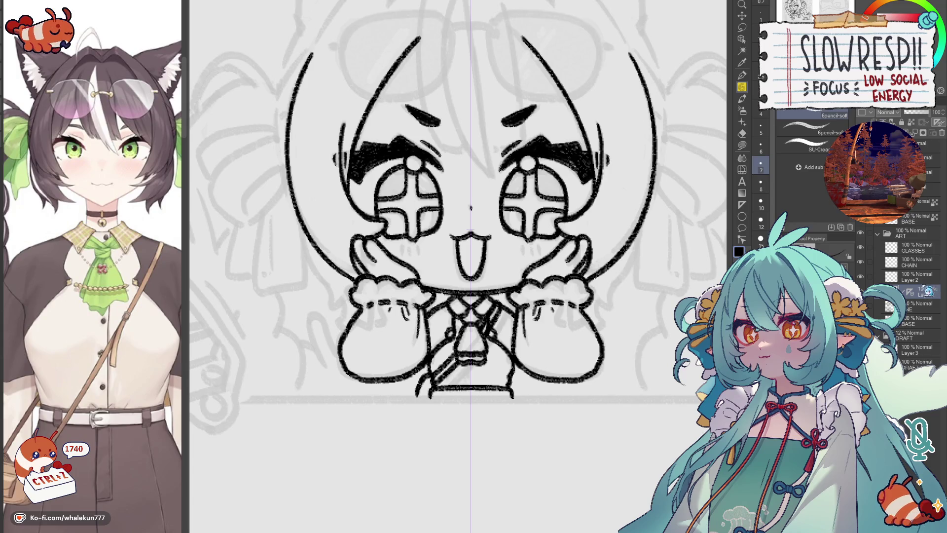
Step: Undo the strap change and ink chain links along the strap on the CHAIN layer
{"action": "key", "text": "e"}
{"action": "key", "text": "ctrl+z"}
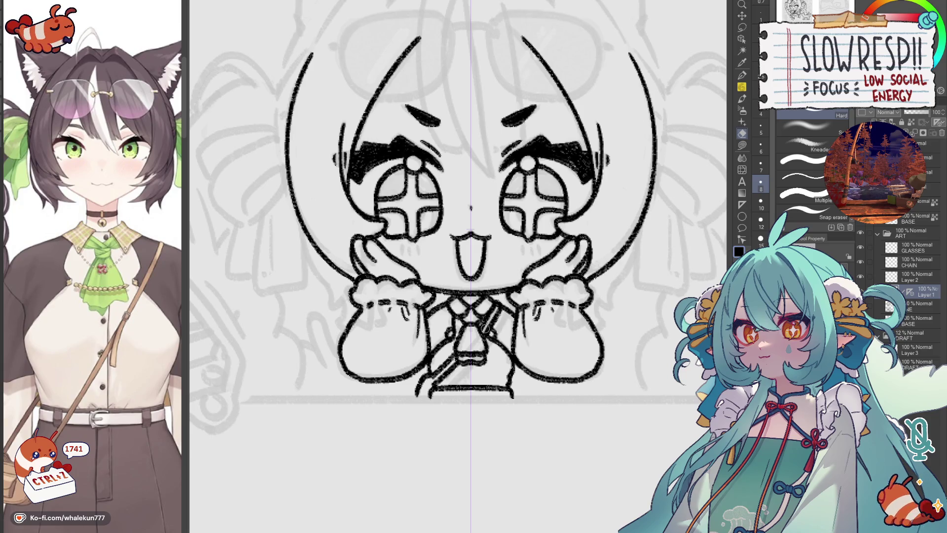
{"action": "left_click", "coordinate": [898, 265]}
{"action": "key", "text": "p"}
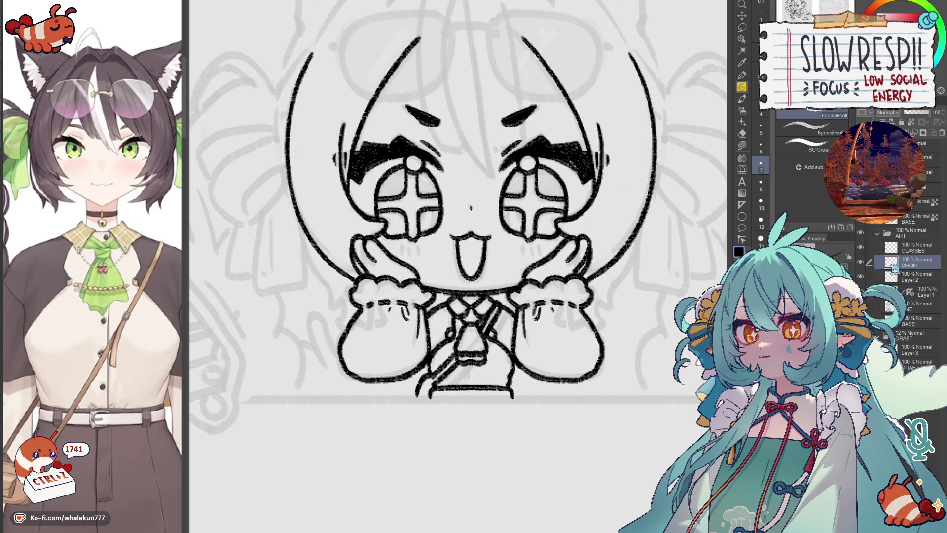
{"action": "left_click_drag", "start_coordinate": [910, 292], "coordinate": [909, 263]}
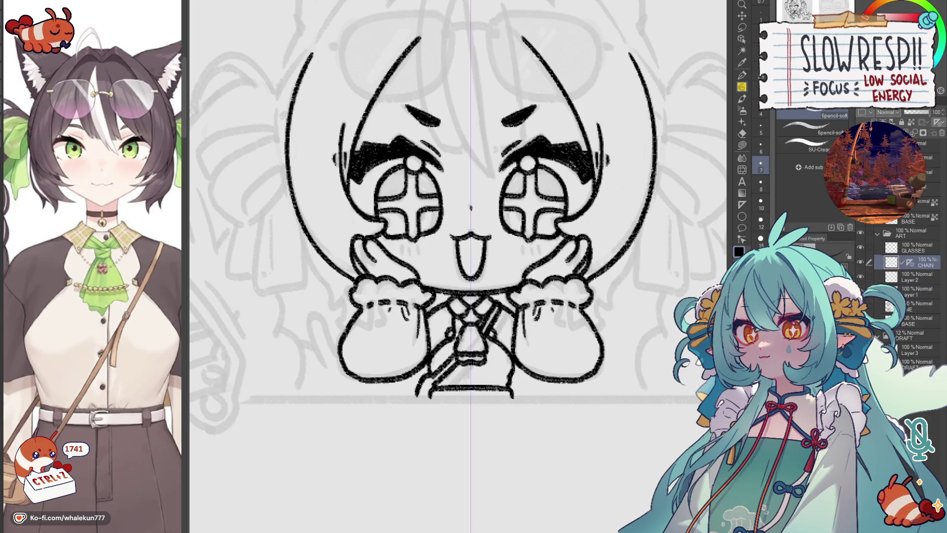
{"action": "left_click_drag", "start_coordinate": [455, 339], "coordinate": [476, 341]}
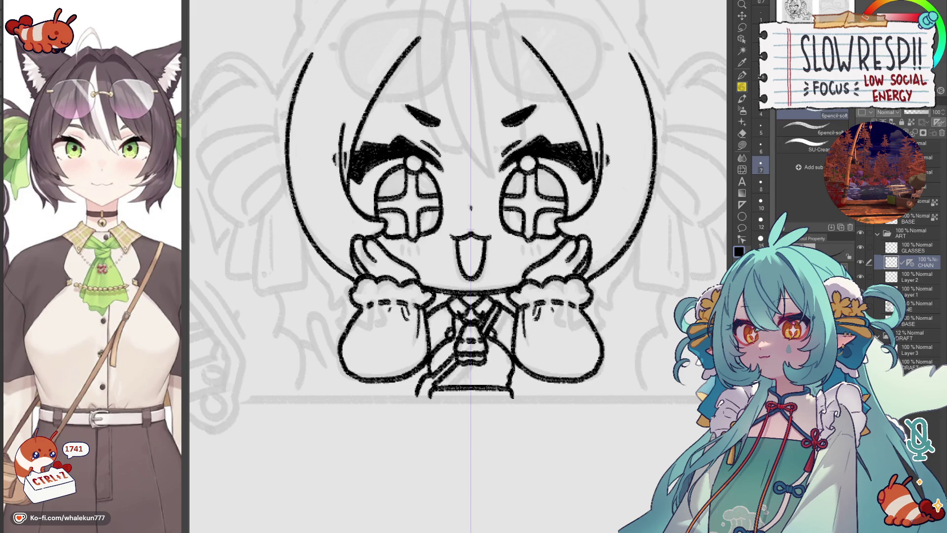
Step: Redraw the small chain links on Layer 1 and make Layer 2 active again
{"action": "left_click", "coordinate": [923, 294]}
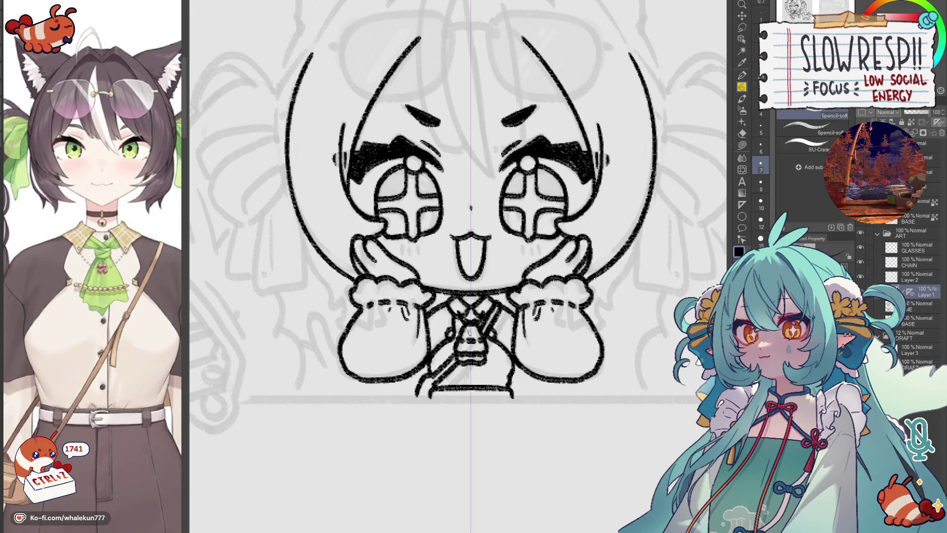
{"action": "key", "text": "ctrl+z"}
{"action": "left_click_drag", "start_coordinate": [462, 338], "coordinate": [485, 342]}
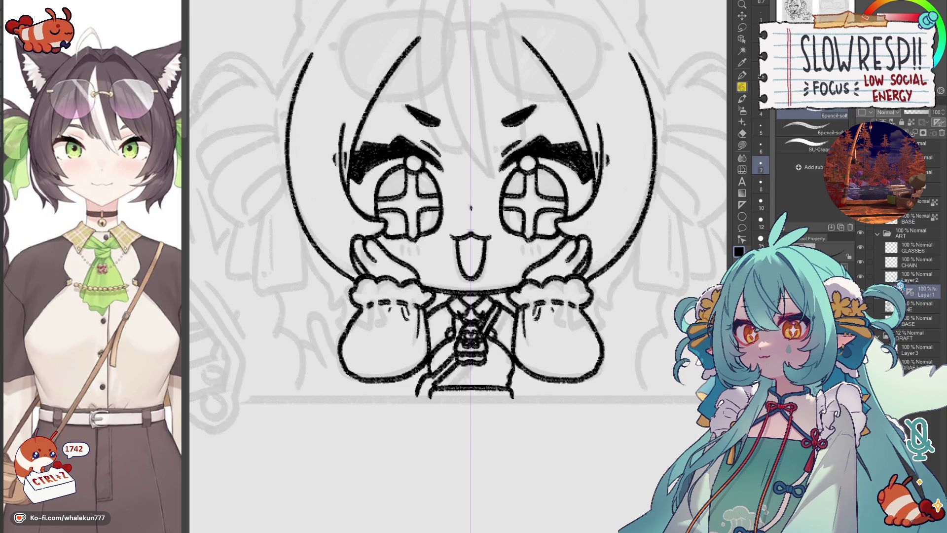
{"action": "left_click", "coordinate": [896, 279]}
{"action": "scroll", "coordinate": [382, 312], "scroll_direction": "down", "scroll_amount": 1}
{"action": "scroll", "coordinate": [382, 311], "scroll_direction": "down", "scroll_amount": 1}
{"action": "scroll", "coordinate": [381, 313], "scroll_direction": "up", "scroll_amount": 1}
{"action": "scroll", "coordinate": [355, 355], "scroll_direction": "up", "scroll_amount": 3}
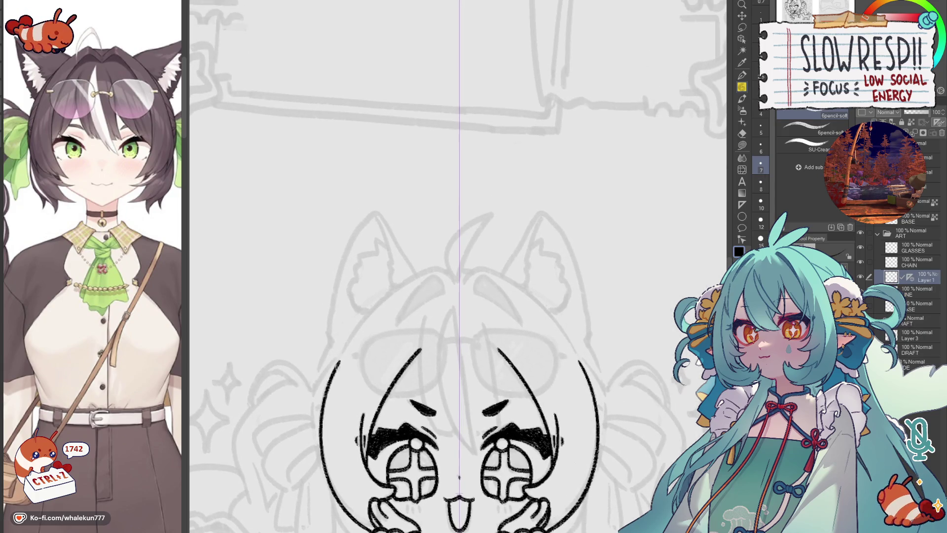
Step: Ink the mirrored arcs forming the rounded top of the chibi's head, redoing for a better curve
{"action": "mouse_move", "coordinate": [453, 280]}
{"action": "left_mouse_down"}
{"action": "mouse_move", "coordinate": [433, 270]}
{"action": "mouse_move", "coordinate": [334, 367]}
{"action": "left_mouse_up"}
{"action": "key", "text": "ctrl+z"}
{"action": "mouse_move", "coordinate": [453, 283]}
{"action": "left_mouse_down"}
{"action": "mouse_move", "coordinate": [429, 269]}
{"action": "mouse_move", "coordinate": [330, 378]}
{"action": "left_mouse_up"}
{"action": "scroll", "coordinate": [357, 367], "scroll_direction": "down", "scroll_amount": 1}
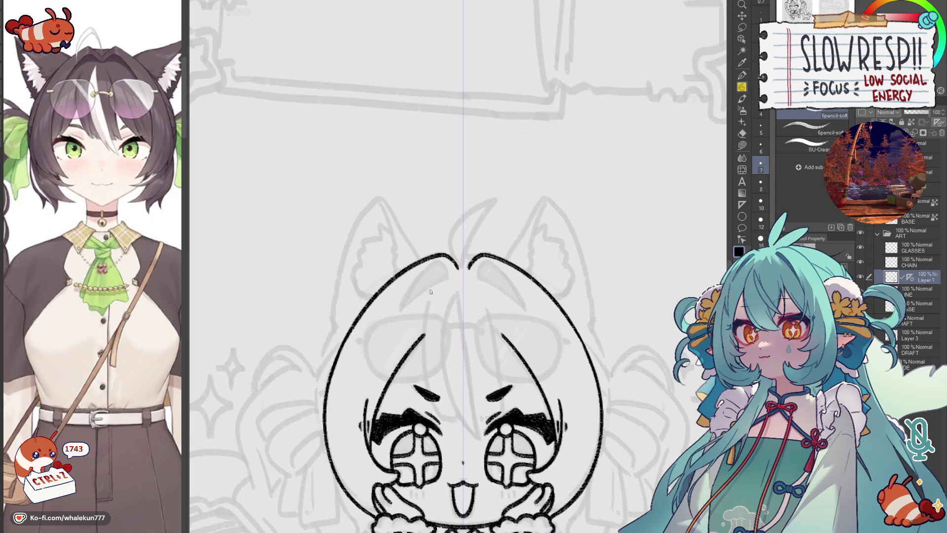
Step: Ink the mirrored hair strands running from the head top down toward the face, retrying until they sit right
{"action": "left_click_drag", "start_coordinate": [448, 276], "coordinate": [399, 314]}
{"action": "key", "text": "ctrl+z"}
{"action": "left_click_drag", "start_coordinate": [447, 275], "coordinate": [429, 282]}
{"action": "mouse_move", "coordinate": [400, 313]}
{"action": "left_mouse_down"}
{"action": "mouse_move", "coordinate": [447, 278]}
{"action": "mouse_move", "coordinate": [397, 313]}
{"action": "left_mouse_up"}
{"action": "key", "text": "ctrl+z"}
{"action": "mouse_move", "coordinate": [448, 263]}
{"action": "left_mouse_down"}
{"action": "mouse_move", "coordinate": [397, 314]}
{"action": "mouse_move", "coordinate": [389, 340]}
{"action": "left_mouse_up"}
{"action": "key", "text": "ctrl+z"}
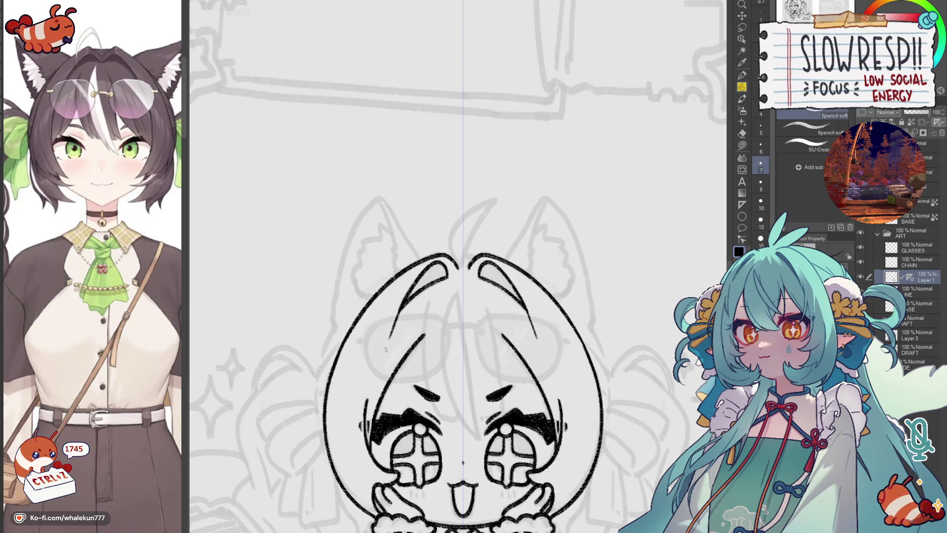
{"action": "left_click_drag", "start_coordinate": [413, 302], "coordinate": [387, 352]}
{"action": "key", "text": "ctrl+z"}
{"action": "mouse_move", "coordinate": [414, 299]}
{"action": "left_mouse_down"}
{"action": "mouse_move", "coordinate": [384, 349]}
{"action": "mouse_move", "coordinate": [393, 362]}
{"action": "mouse_move", "coordinate": [389, 309]}
{"action": "left_mouse_up"}
{"action": "left_click_drag", "start_coordinate": [506, 350], "coordinate": [499, 301]}
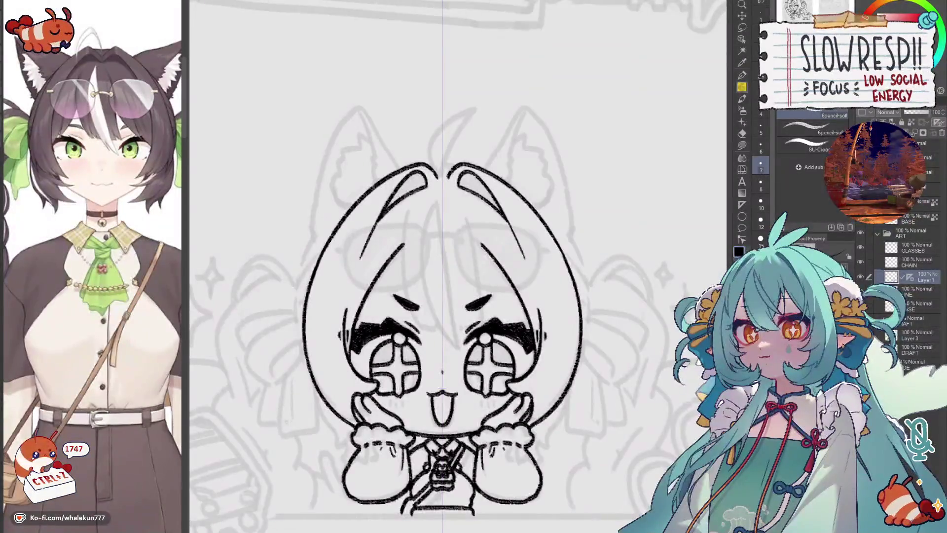
Step: On a new layer, attempt the center hair strand several times, undoing each trial
{"action": "key", "text": "ctrl+shift+n"}
{"action": "left_click_drag", "start_coordinate": [429, 250], "coordinate": [417, 284]}
{"action": "key", "text": "ctrl+z"}
{"action": "mouse_move", "coordinate": [393, 241]}
{"action": "left_mouse_down"}
{"action": "mouse_move", "coordinate": [405, 359]}
{"action": "mouse_move", "coordinate": [398, 334]}
{"action": "left_mouse_up"}
{"action": "key", "text": "ctrl+z"}
{"action": "mouse_move", "coordinate": [392, 239]}
{"action": "left_mouse_down"}
{"action": "mouse_move", "coordinate": [407, 364]}
{"action": "mouse_move", "coordinate": [424, 324]}
{"action": "mouse_move", "coordinate": [495, 324]}
{"action": "mouse_move", "coordinate": [473, 338]}
{"action": "mouse_move", "coordinate": [426, 324]}
{"action": "left_mouse_up"}
{"action": "key", "text": "ctrl+z"}
{"action": "key", "text": "ctrl+z"}
{"action": "key", "text": "ctrl+z"}
{"action": "left_click_drag", "start_coordinate": [394, 212], "coordinate": [399, 361]}
{"action": "key", "text": "ctrl+z"}
{"action": "left_click_drag", "start_coordinate": [395, 210], "coordinate": [412, 365]}
{"action": "key", "text": "ctrl+z"}
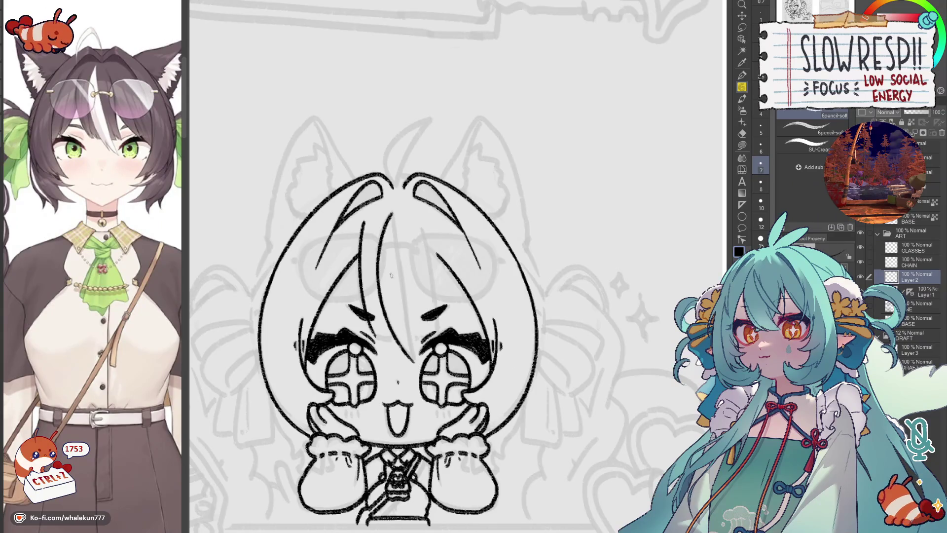
Step: Ink the center hair strand as a long curve and a strand falling down the face
{"action": "left_click_drag", "start_coordinate": [391, 214], "coordinate": [411, 360]}
{"action": "left_click_drag", "start_coordinate": [392, 214], "coordinate": [415, 355]}
{"action": "key", "text": "ctrl+z"}
{"action": "key", "text": "ctrl+z"}
{"action": "mouse_move", "coordinate": [392, 215]}
{"action": "left_mouse_down"}
{"action": "mouse_move", "coordinate": [372, 293]}
{"action": "mouse_move", "coordinate": [413, 359]}
{"action": "left_mouse_up"}
{"action": "key", "text": "ctrl+z"}
{"action": "left_click_drag", "start_coordinate": [393, 215], "coordinate": [410, 358]}
{"action": "key", "text": "ctrl+z"}
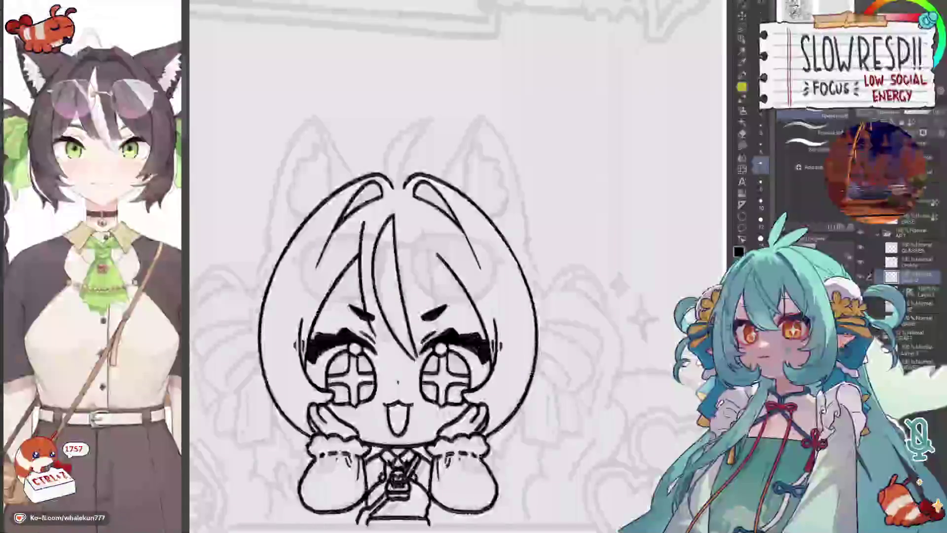
{"action": "mouse_move", "coordinate": [392, 213]}
{"action": "left_mouse_down"}
{"action": "mouse_move", "coordinate": [414, 361]}
{"action": "mouse_move", "coordinate": [398, 336]}
{"action": "mouse_move", "coordinate": [443, 330]}
{"action": "left_mouse_up"}
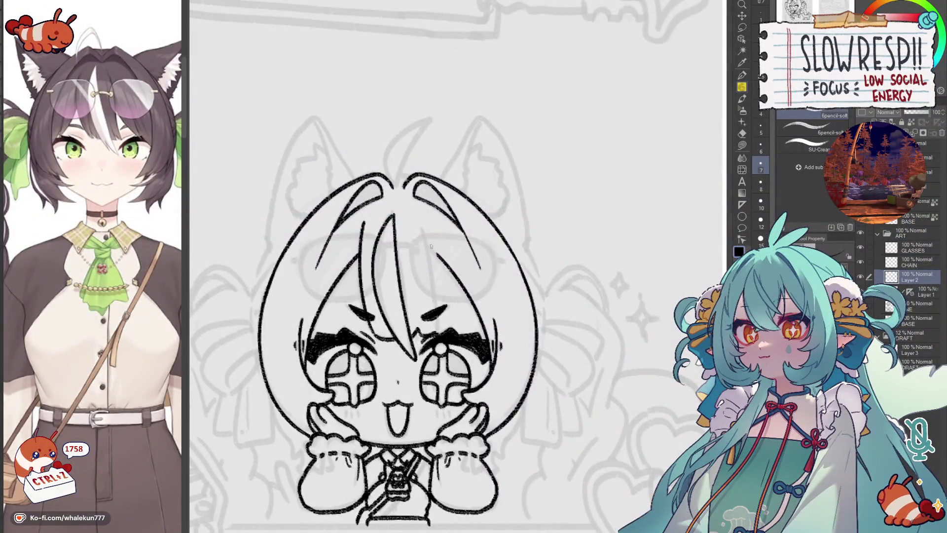
{"action": "left_click_drag", "start_coordinate": [423, 229], "coordinate": [438, 330]}
{"action": "key", "text": "ctrl+z"}
{"action": "mouse_move", "coordinate": [423, 229]}
{"action": "left_mouse_down"}
{"action": "mouse_move", "coordinate": [438, 331]}
{"action": "mouse_move", "coordinate": [520, 279]}
{"action": "mouse_move", "coordinate": [499, 280]}
{"action": "left_mouse_up"}
{"action": "key", "text": "ctrl+z"}
{"action": "key", "text": "ctrl+z"}
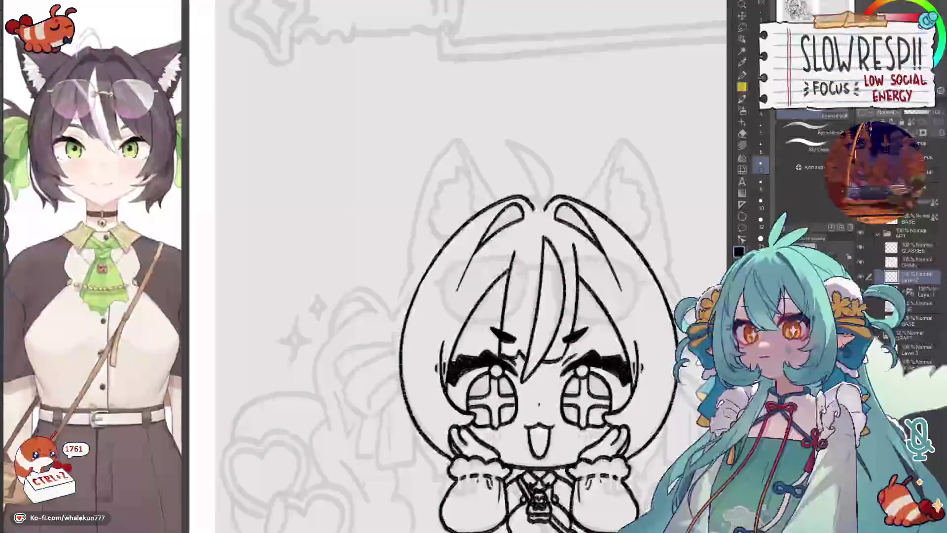
Step: Merge Layer 2 down into Layer 1 so the head line art sits on one layer
{"action": "mouse_move", "coordinate": [587, 341]}
{"action": "left_mouse_down"}
{"action": "mouse_move", "coordinate": [475, 305]}
{"action": "mouse_move", "coordinate": [446, 317]}
{"action": "left_mouse_up"}
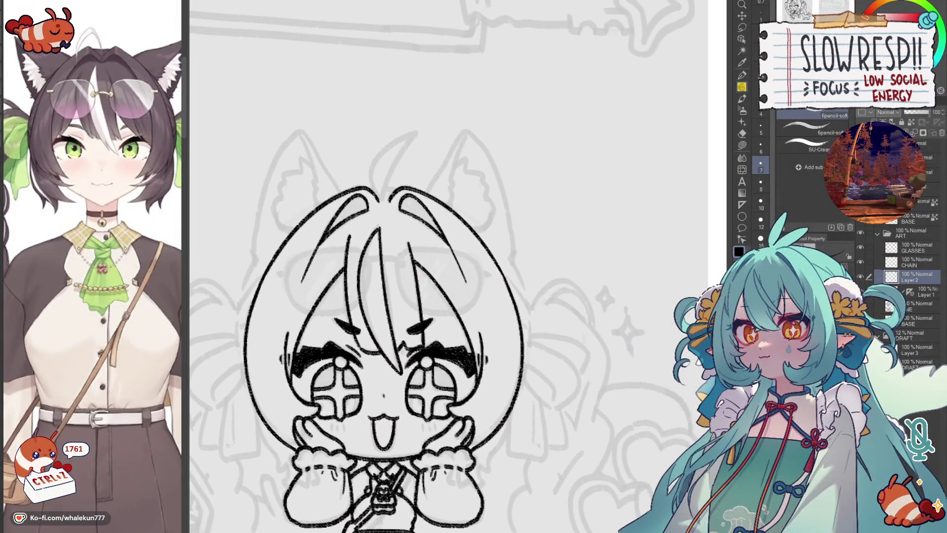
{"action": "key", "text": "alt+bracketleft"}
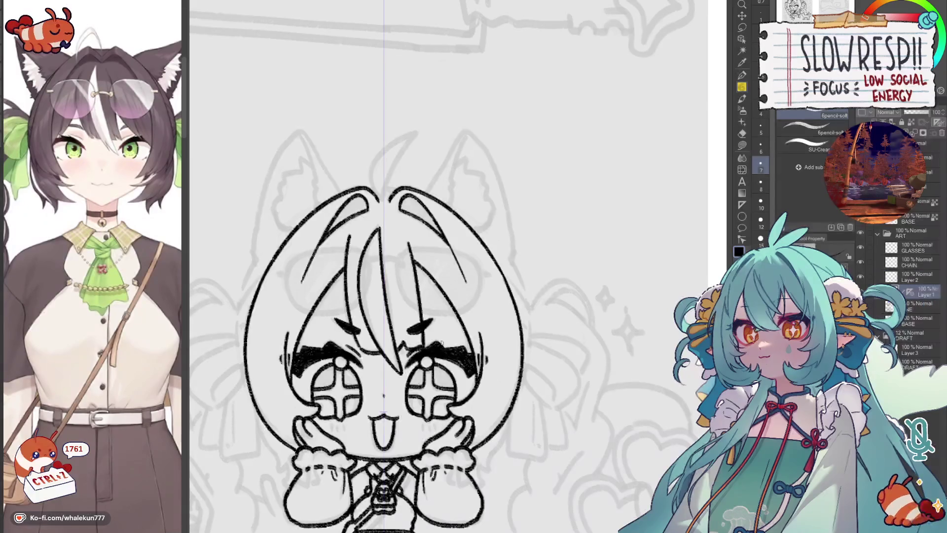
{"action": "scroll", "coordinate": [384, 396], "scroll_direction": "down", "scroll_amount": 5}
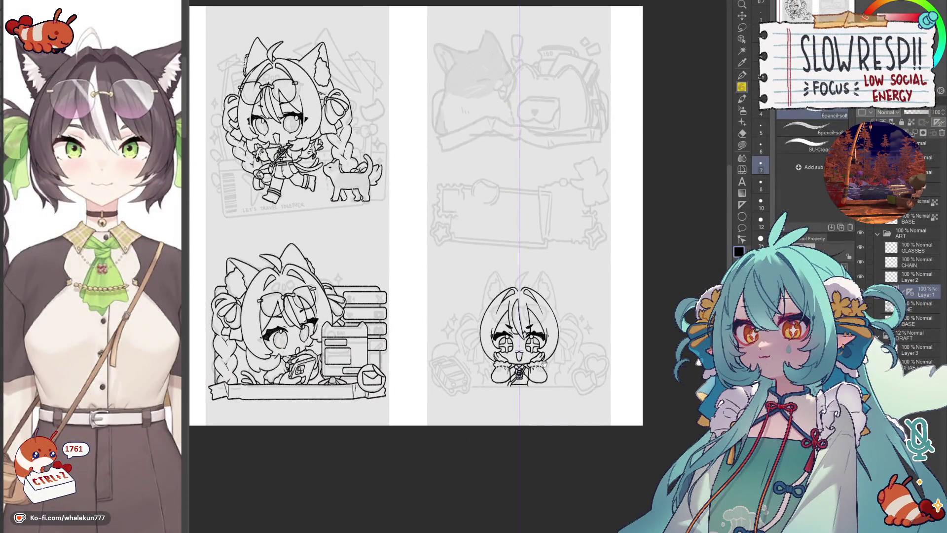
{"action": "left_click_drag", "start_coordinate": [518, 333], "coordinate": [444, 364]}
{"action": "key", "text": "alt+bracketright"}
{"action": "key", "text": "ctrl+e"}
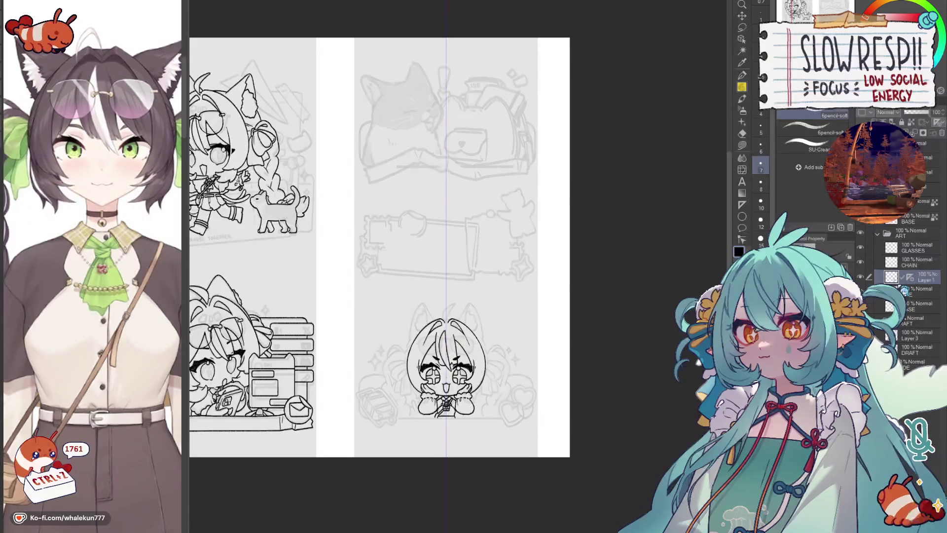
{"action": "scroll", "coordinate": [446, 357], "scroll_direction": "up", "scroll_amount": 5}
{"action": "scroll", "coordinate": [546, 390], "scroll_direction": "up", "scroll_amount": 1}
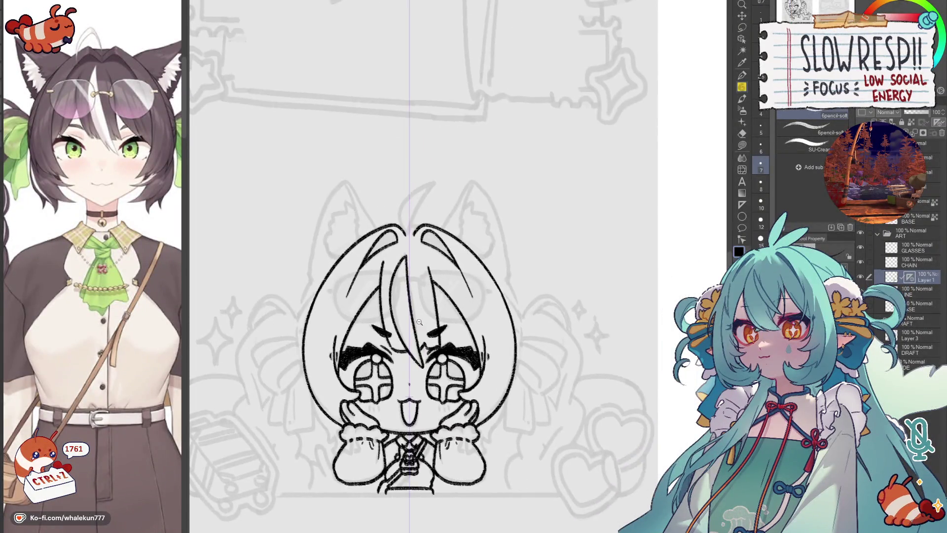
{"action": "scroll", "coordinate": [546, 390], "scroll_direction": "up", "scroll_amount": 2}
Step: Try mirrored hair arcs beside and below the head, undoing each attempt
{"action": "left_click_drag", "start_coordinate": [398, 208], "coordinate": [468, 115]}
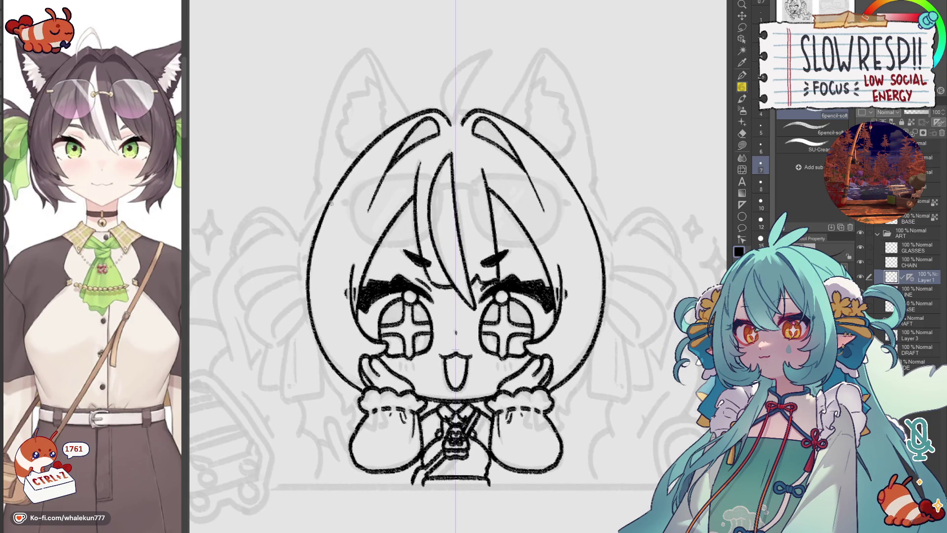
{"action": "scroll", "coordinate": [330, 211], "scroll_direction": "up", "scroll_amount": 2}
{"action": "left_click_drag", "start_coordinate": [318, 241], "coordinate": [301, 288]}
{"action": "key", "text": "ctrl+z"}
{"action": "mouse_move", "coordinate": [318, 242]}
{"action": "left_mouse_down"}
{"action": "mouse_move", "coordinate": [298, 324]}
{"action": "mouse_move", "coordinate": [310, 275]}
{"action": "mouse_move", "coordinate": [331, 254]}
{"action": "left_mouse_up"}
{"action": "key", "text": "ctrl+z"}
{"action": "key", "text": "ctrl+z"}
{"action": "key", "text": "ctrl+z"}
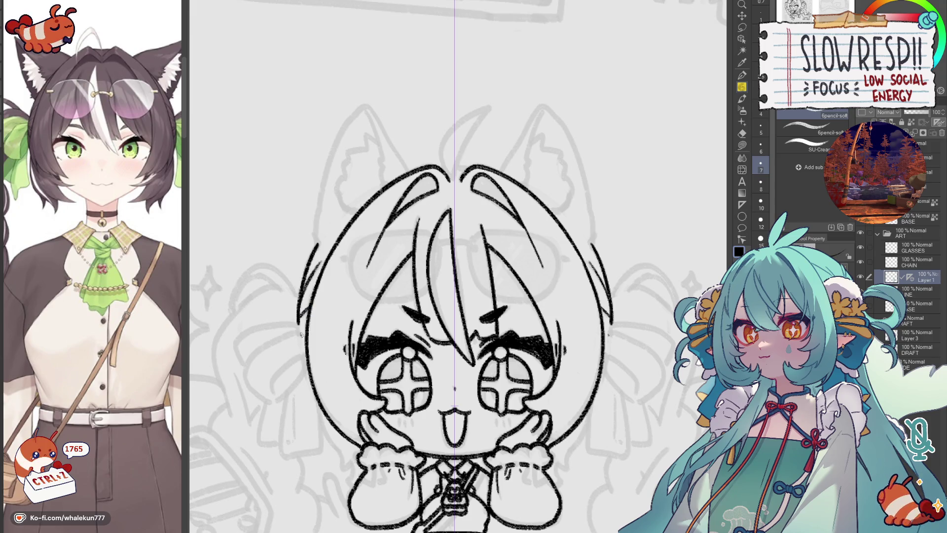
{"action": "left_click_drag", "start_coordinate": [314, 325], "coordinate": [329, 229]}
{"action": "left_click_drag", "start_coordinate": [332, 293], "coordinate": [371, 396]}
{"action": "key", "text": "ctrl+z"}
{"action": "key", "text": "ctrl+z"}
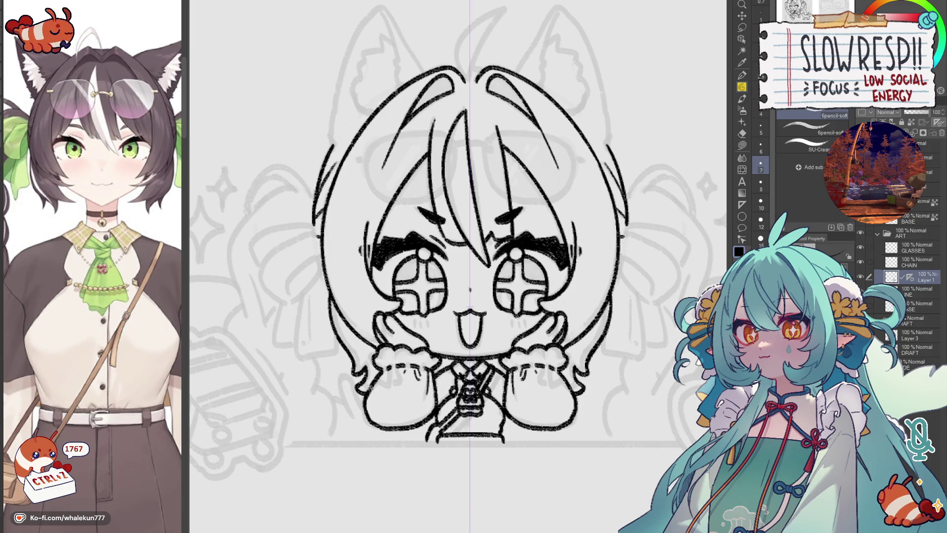
Step: Ink the ribbon bow loop and curved stroke left of the face, undoing the overlong side stroke
{"action": "left_click_drag", "start_coordinate": [544, 360], "coordinate": [513, 352]}
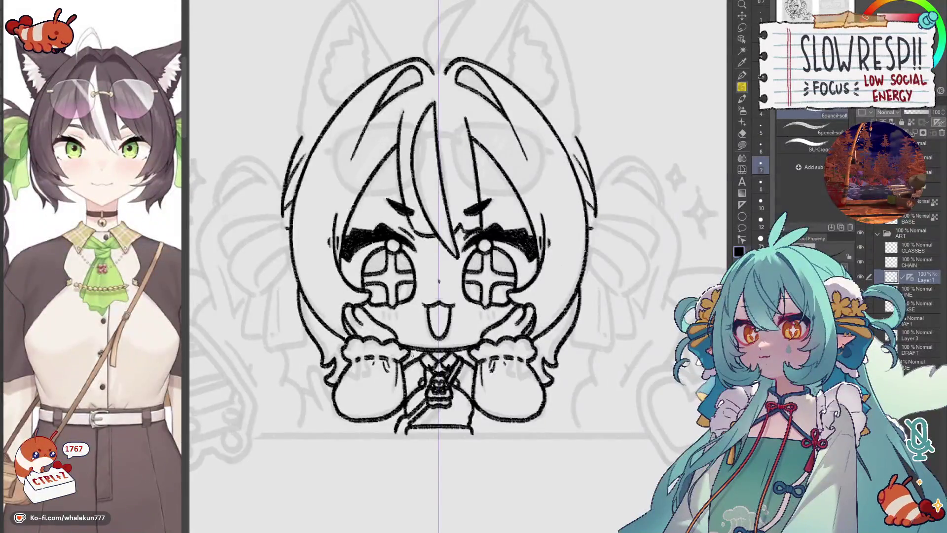
{"action": "left_click_drag", "start_coordinate": [274, 235], "coordinate": [374, 309]}
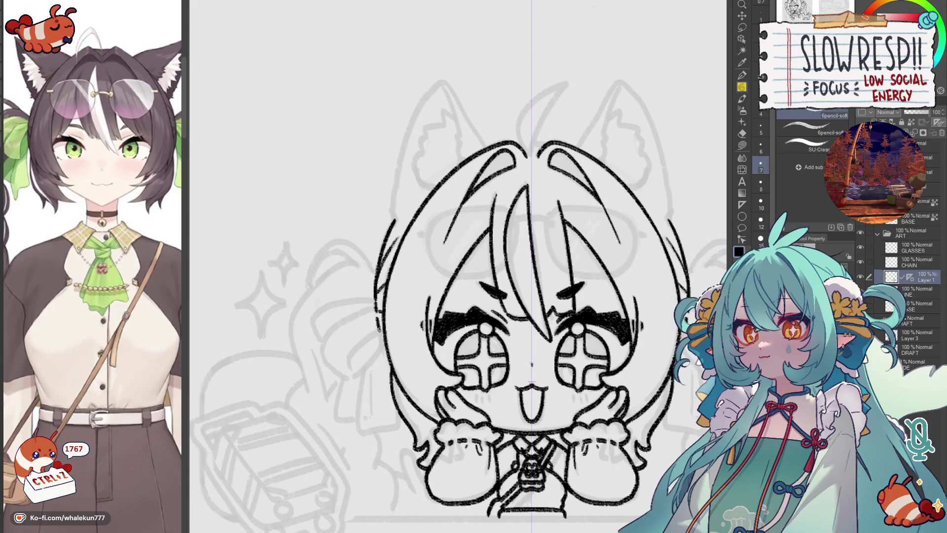
{"action": "mouse_move", "coordinate": [373, 310]}
{"action": "left_mouse_down"}
{"action": "mouse_move", "coordinate": [331, 337]}
{"action": "mouse_move", "coordinate": [321, 362]}
{"action": "mouse_move", "coordinate": [342, 381]}
{"action": "mouse_move", "coordinate": [361, 381]}
{"action": "mouse_move", "coordinate": [382, 339]}
{"action": "mouse_move", "coordinate": [347, 362]}
{"action": "left_mouse_up"}
{"action": "mouse_move", "coordinate": [377, 300]}
{"action": "left_mouse_down"}
{"action": "mouse_move", "coordinate": [320, 308]}
{"action": "mouse_move", "coordinate": [311, 339]}
{"action": "mouse_move", "coordinate": [322, 350]}
{"action": "left_mouse_up"}
{"action": "mouse_move", "coordinate": [383, 354]}
{"action": "left_mouse_down"}
{"action": "mouse_move", "coordinate": [354, 421]}
{"action": "mouse_move", "coordinate": [385, 414]}
{"action": "mouse_move", "coordinate": [363, 373]}
{"action": "mouse_move", "coordinate": [376, 416]}
{"action": "mouse_move", "coordinate": [401, 411]}
{"action": "left_mouse_up"}
{"action": "key", "text": "ctrl+z"}
{"action": "key", "text": "ctrl+z"}
{"action": "key", "text": "ctrl+z"}
Step: Redraw the left side line curving into the face bottom to complete the bow's hanging tails
{"action": "mouse_move", "coordinate": [369, 358]}
{"action": "left_mouse_down"}
{"action": "mouse_move", "coordinate": [364, 416]}
{"action": "mouse_move", "coordinate": [403, 411]}
{"action": "mouse_move", "coordinate": [399, 367]}
{"action": "mouse_move", "coordinate": [338, 403]}
{"action": "left_mouse_up"}
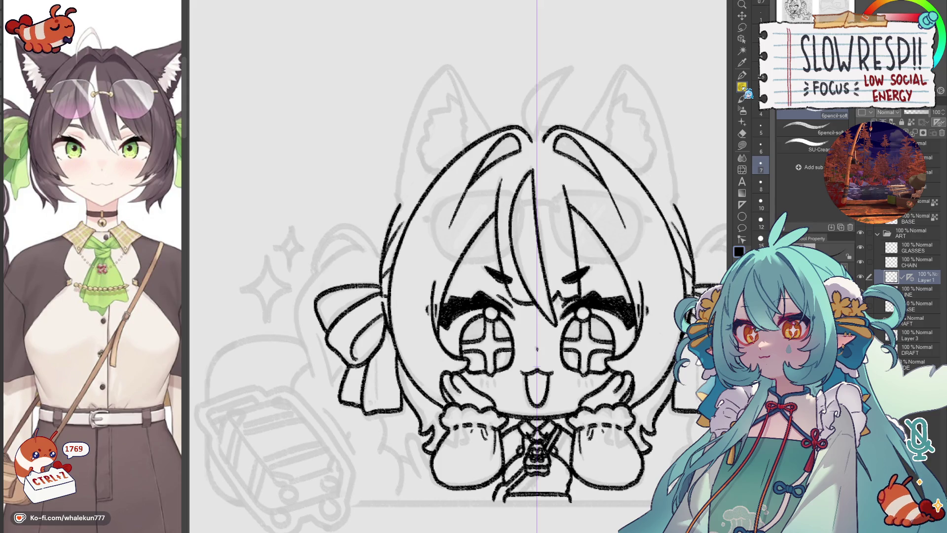
{"action": "left_click_drag", "start_coordinate": [572, 375], "coordinate": [591, 283]}
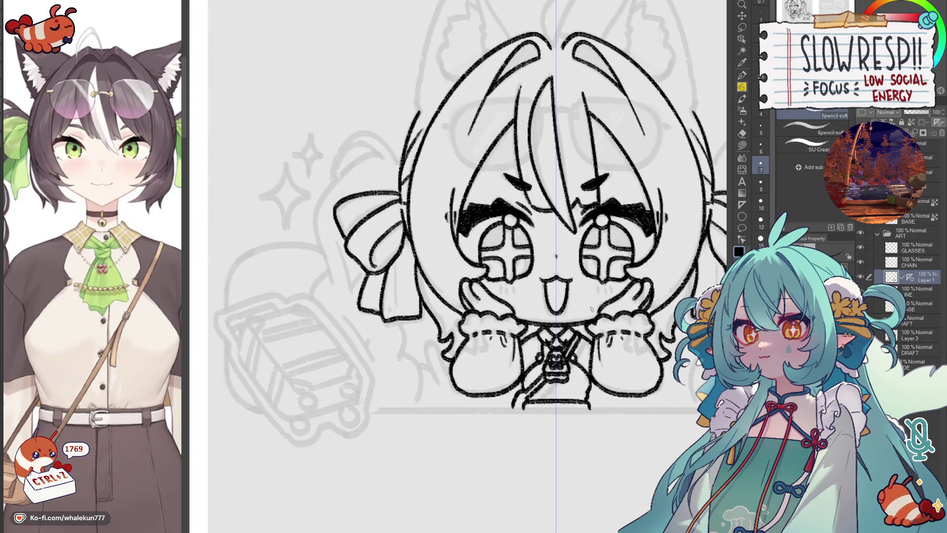
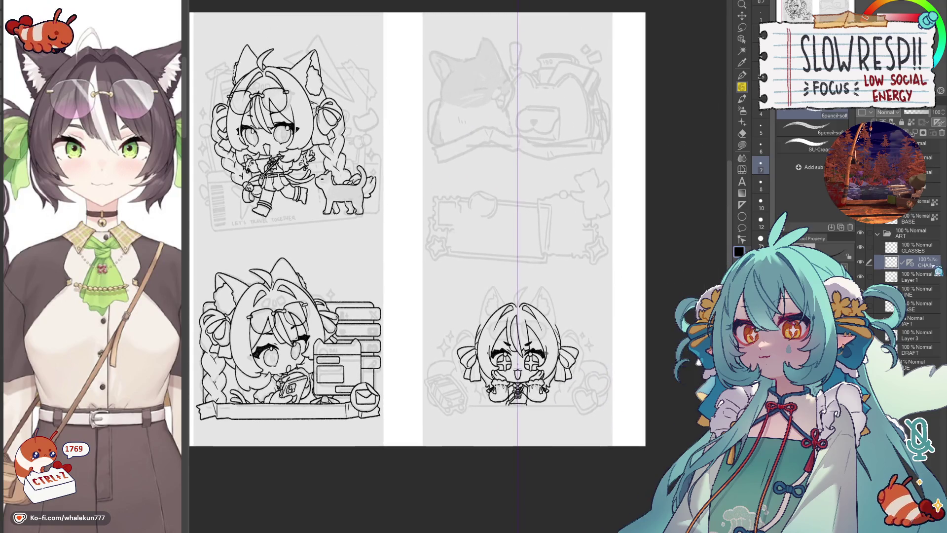
Step: Ink a leaf-shaped hair curl above the chibi's head, undoing imperfect strokes
{"action": "left_click", "coordinate": [861, 281]}
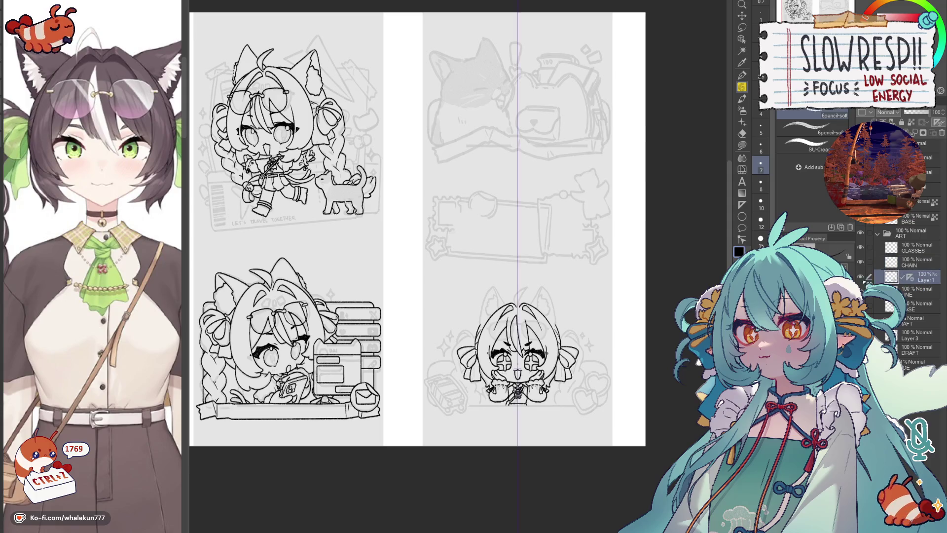
{"action": "key", "text": "ctrl+plus"}
{"action": "key", "text": "ctrl+plus"}
{"action": "key", "text": "ctrl+plus"}
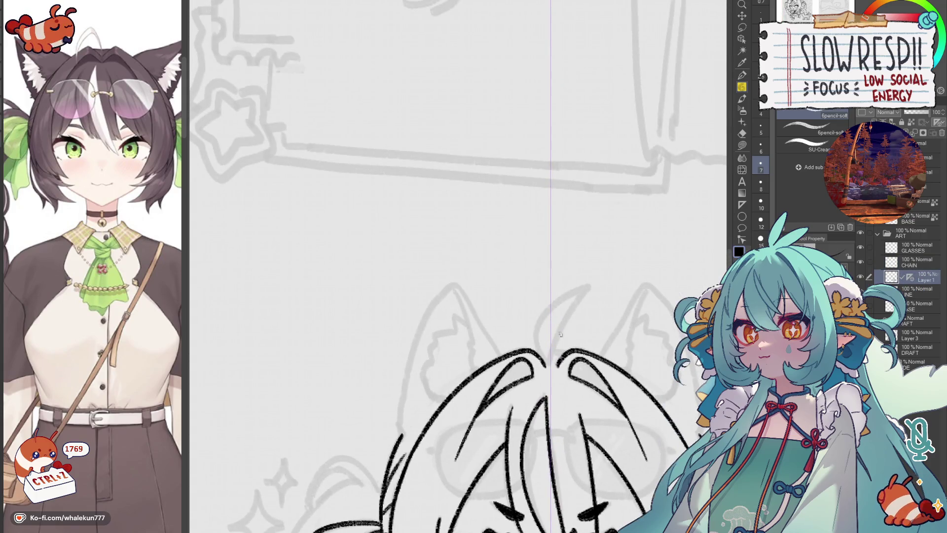
{"action": "left_click_drag", "start_coordinate": [552, 332], "coordinate": [601, 284]}
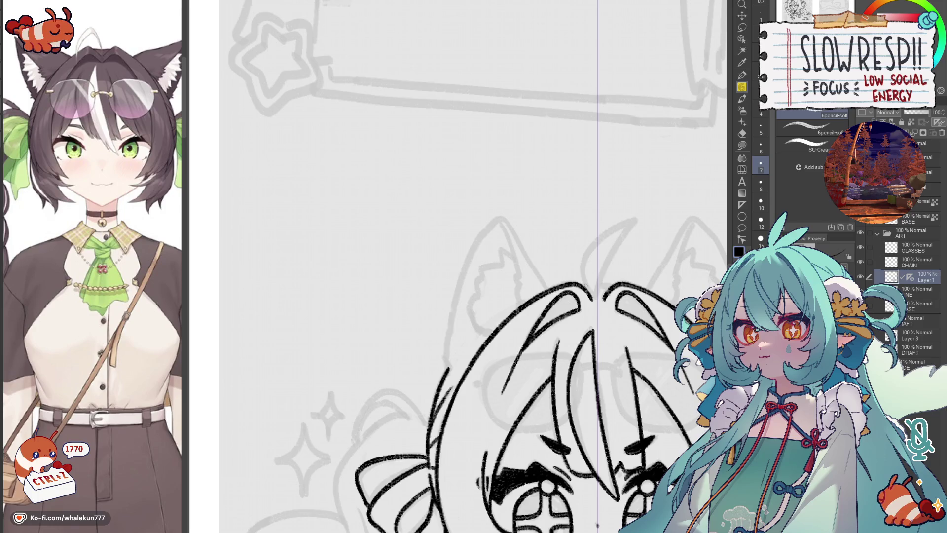
{"action": "key", "text": "ctrl+z"}
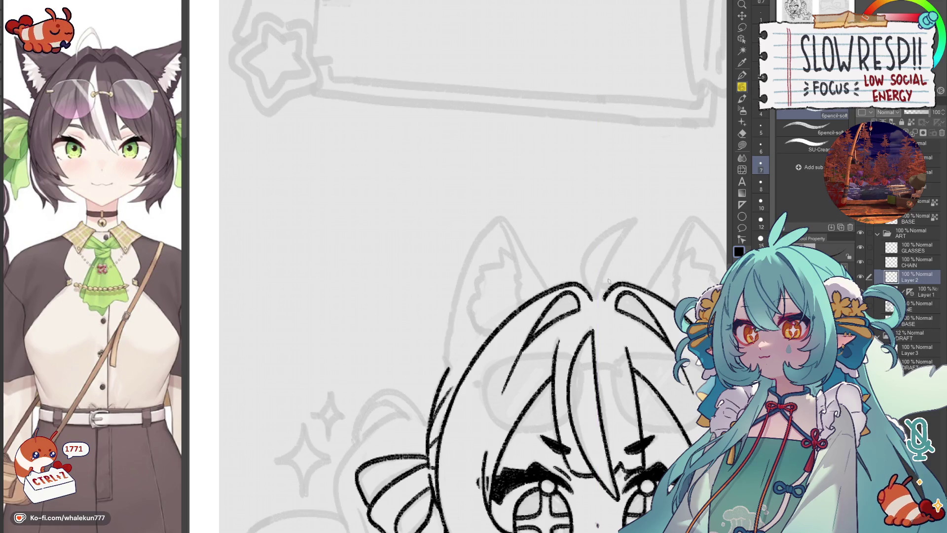
{"action": "mouse_move", "coordinate": [592, 293]}
{"action": "left_mouse_down"}
{"action": "mouse_move", "coordinate": [584, 248]}
{"action": "mouse_move", "coordinate": [634, 221]}
{"action": "mouse_move", "coordinate": [598, 290]}
{"action": "left_mouse_up"}
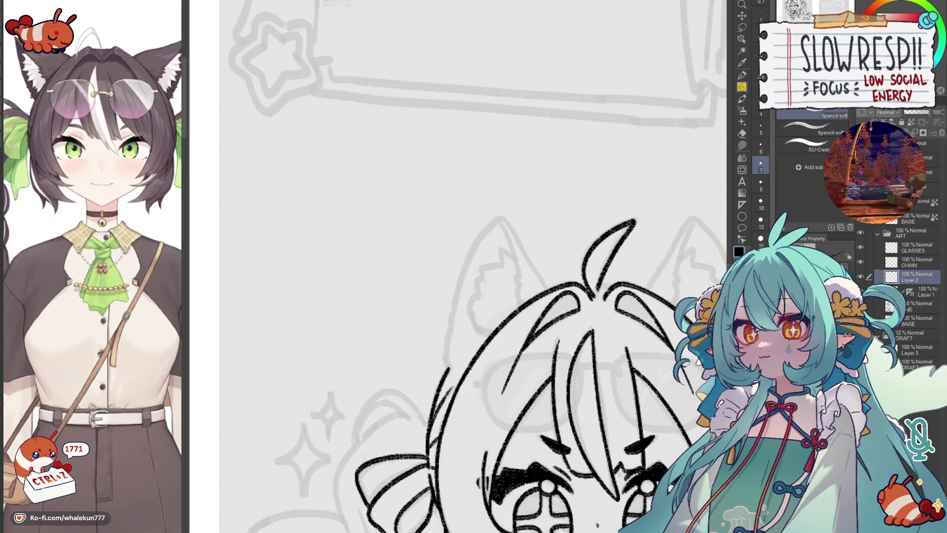
{"action": "key", "text": "ctrl+z"}
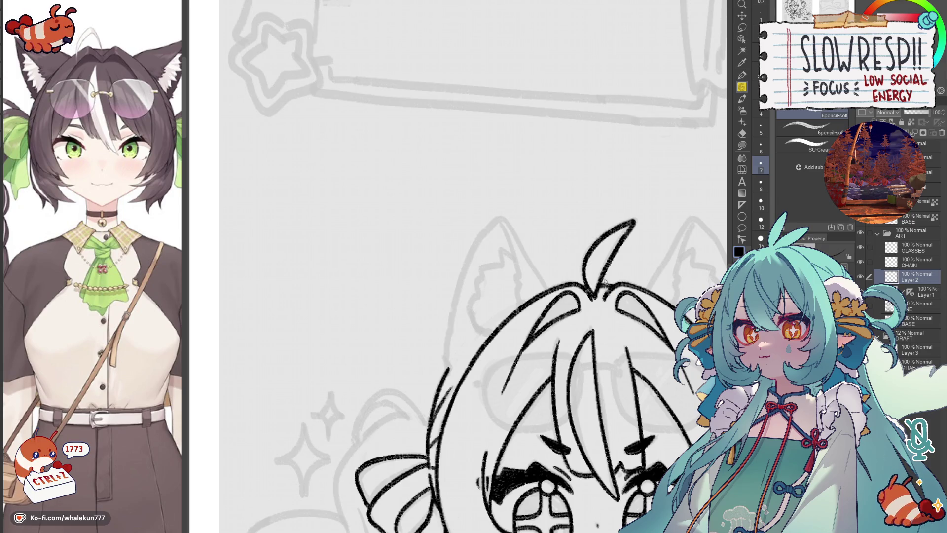
{"action": "left_click_drag", "start_coordinate": [658, 267], "coordinate": [577, 277]}
Step: Ink the mirrored cat ears with small hooked fur details inside both ears
{"action": "mouse_move", "coordinate": [466, 296]}
{"action": "left_mouse_down"}
{"action": "mouse_move", "coordinate": [412, 229]}
{"action": "mouse_move", "coordinate": [366, 383]}
{"action": "left_mouse_up"}
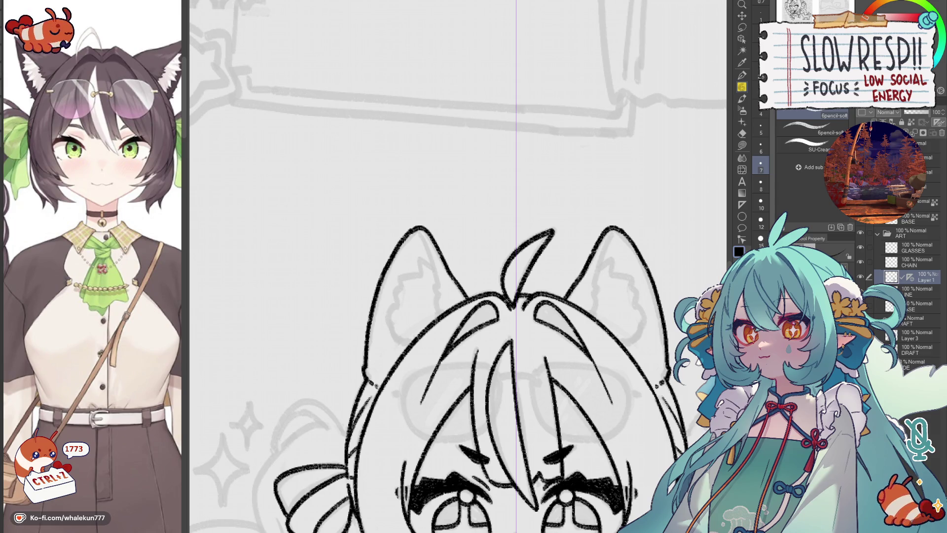
{"action": "key", "text": "ctrl+z"}
{"action": "key", "text": "ctrl+z"}
{"action": "key", "text": "ctrl+z"}
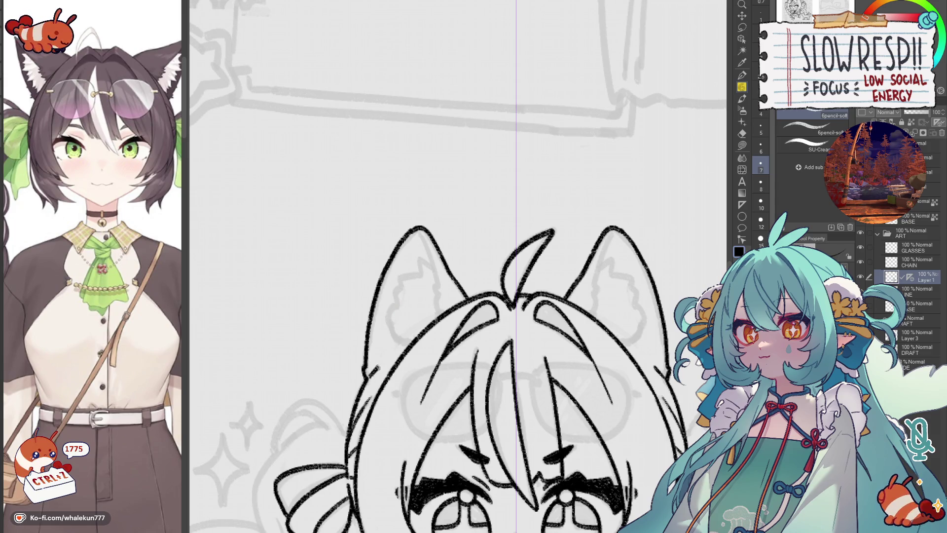
{"action": "left_click_drag", "start_coordinate": [381, 374], "coordinate": [385, 357]}
{"action": "key", "text": "ctrl+z"}
{"action": "left_click_drag", "start_coordinate": [421, 231], "coordinate": [436, 322]}
{"action": "mouse_move", "coordinate": [433, 259]}
{"action": "left_mouse_down"}
{"action": "mouse_move", "coordinate": [411, 276]}
{"action": "mouse_move", "coordinate": [391, 320]}
{"action": "mouse_move", "coordinate": [387, 349]}
{"action": "mouse_move", "coordinate": [401, 359]}
{"action": "left_mouse_up"}
{"action": "scroll", "coordinate": [539, 292], "scroll_direction": "down", "scroll_amount": 2}
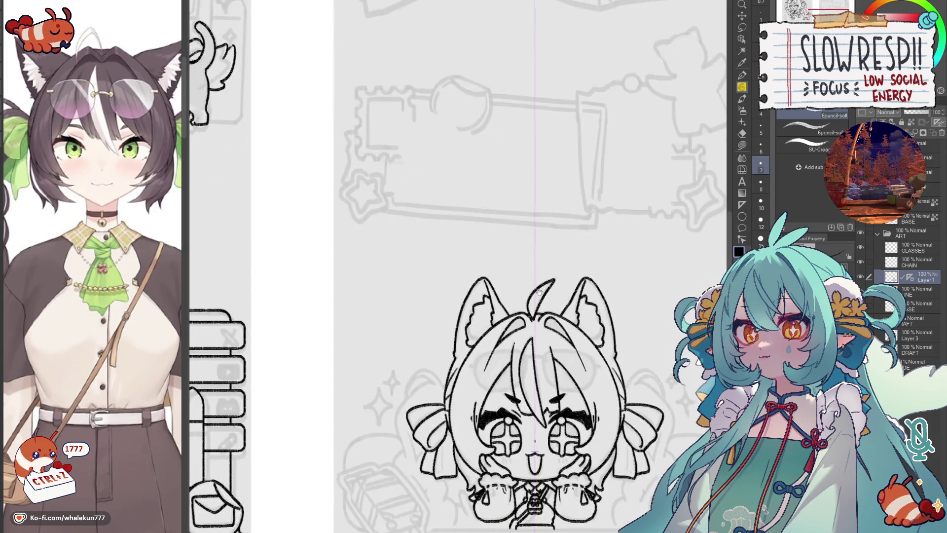
{"action": "scroll", "coordinate": [538, 291], "scroll_direction": "down", "scroll_amount": 3}
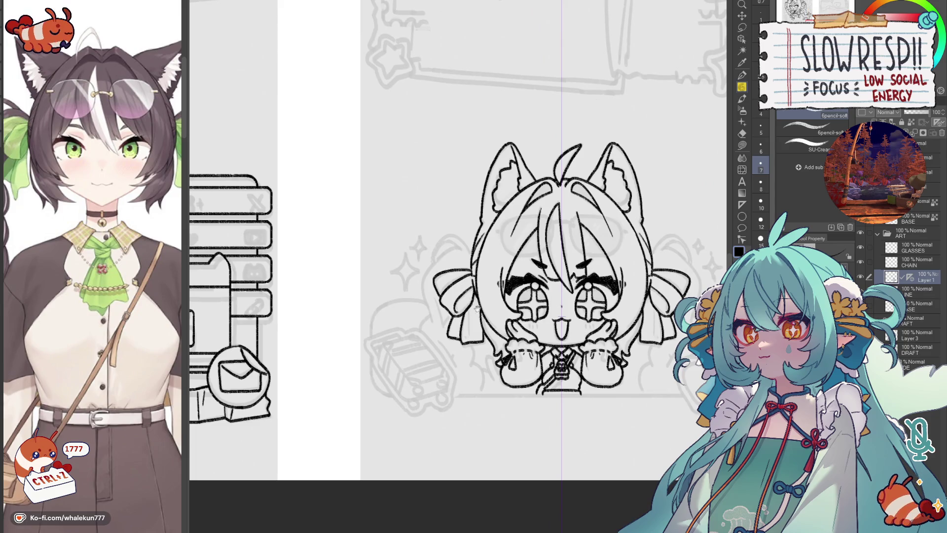
Step: Recentre the whole bottom chibi in view, ready for placing straight rulers
{"action": "left_click_drag", "start_coordinate": [643, 368], "coordinate": [597, 331]}
{"action": "left_click_drag", "start_coordinate": [468, 359], "coordinate": [552, 359]}
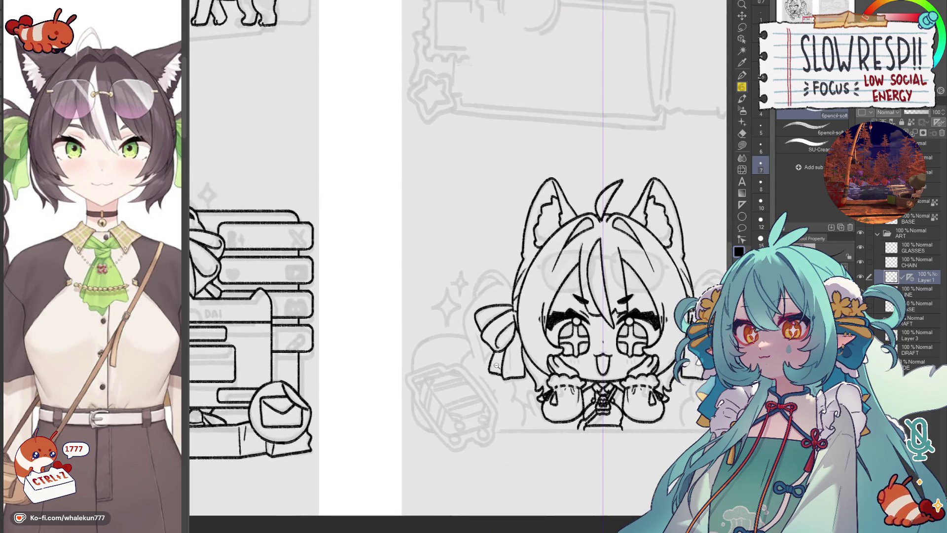
{"action": "scroll", "coordinate": [518, 344], "scroll_direction": "up", "scroll_amount": 2}
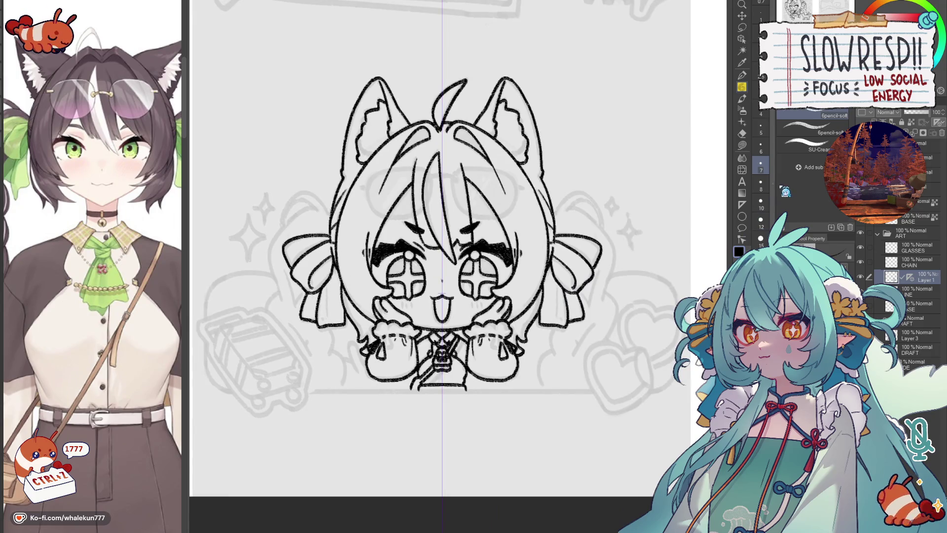
{"action": "left_click", "coordinate": [742, 204]}
Step: Set a Linear ruler below the chibi and ink a straight baseline with mirrored vertical side lines
{"action": "left_click_drag", "start_coordinate": [442, 390], "coordinate": [630, 390]}
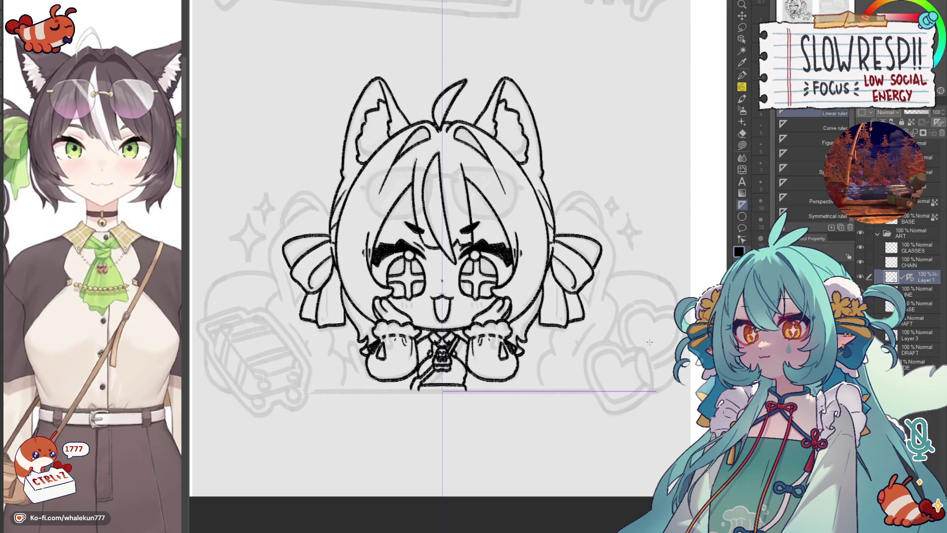
{"action": "left_click", "coordinate": [740, 79]}
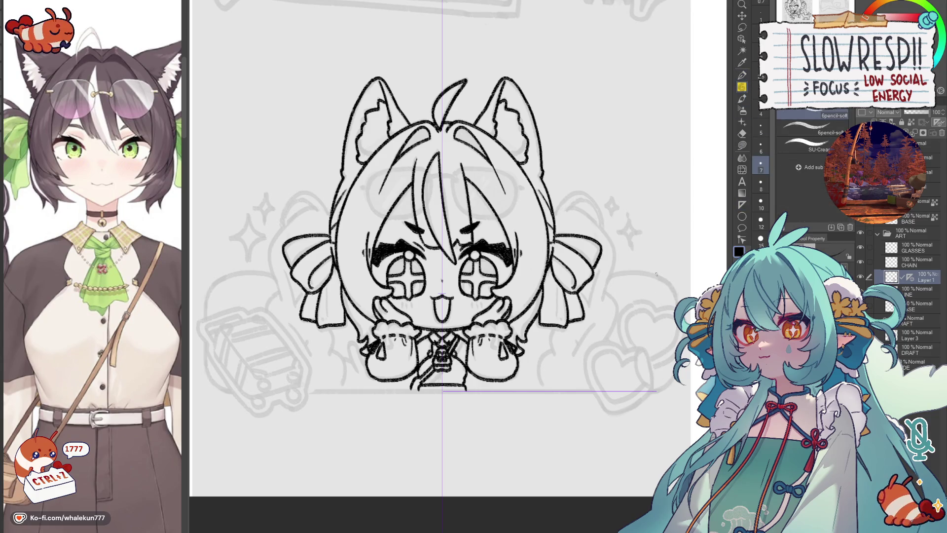
{"action": "left_click", "coordinate": [742, 204]}
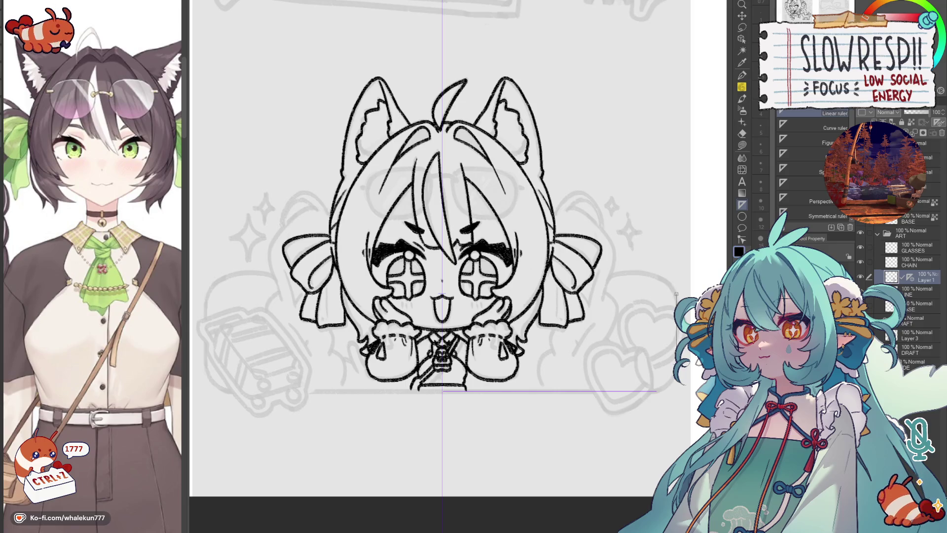
{"action": "left_click", "coordinate": [742, 86]}
{"action": "left_click_drag", "start_coordinate": [441, 391], "coordinate": [657, 391]}
{"action": "left_click_drag", "start_coordinate": [208, 298], "coordinate": [208, 355]}
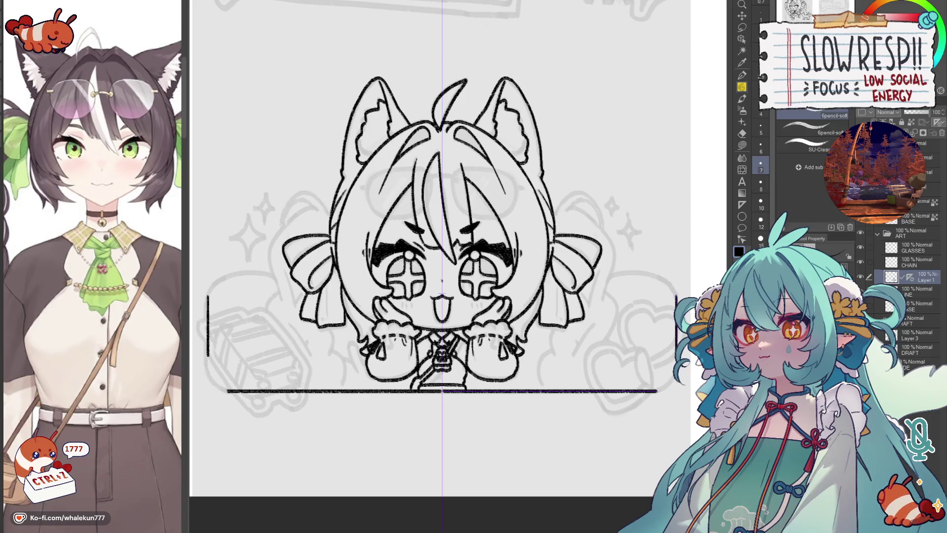
Step: Pick the ruler line with the Object tool to adjust it
{"action": "left_click", "coordinate": [742, 38]}
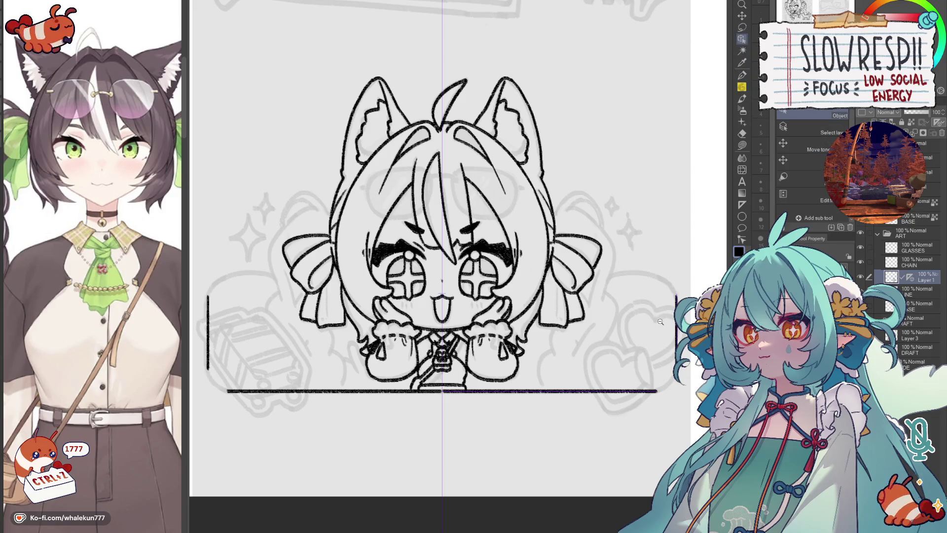
{"action": "scroll", "coordinate": [658, 321], "scroll_direction": "up", "scroll_amount": 2}
{"action": "left_click", "coordinate": [916, 282]}
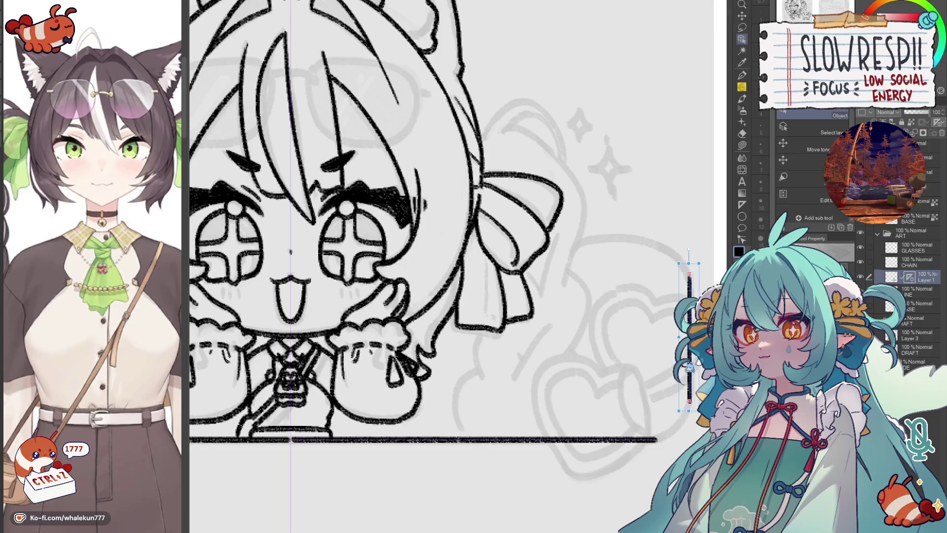